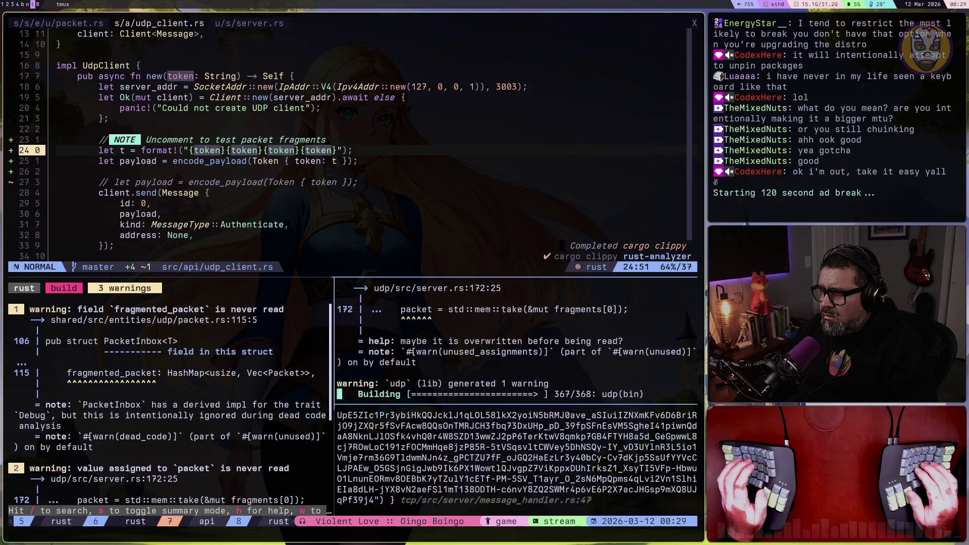
Step: Stop and replay the game in Godot, then log in
key("super+2")
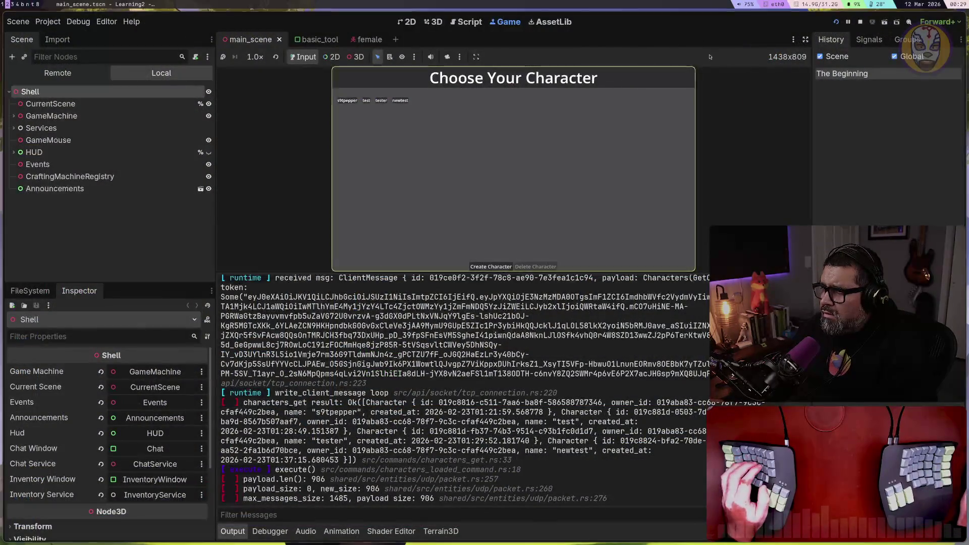
left_click(860, 22)
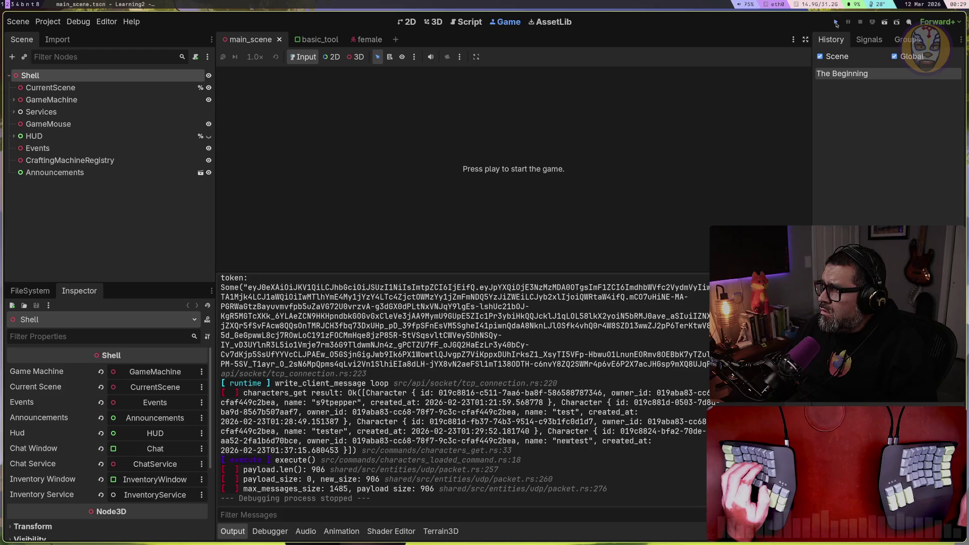
left_click(835, 22)
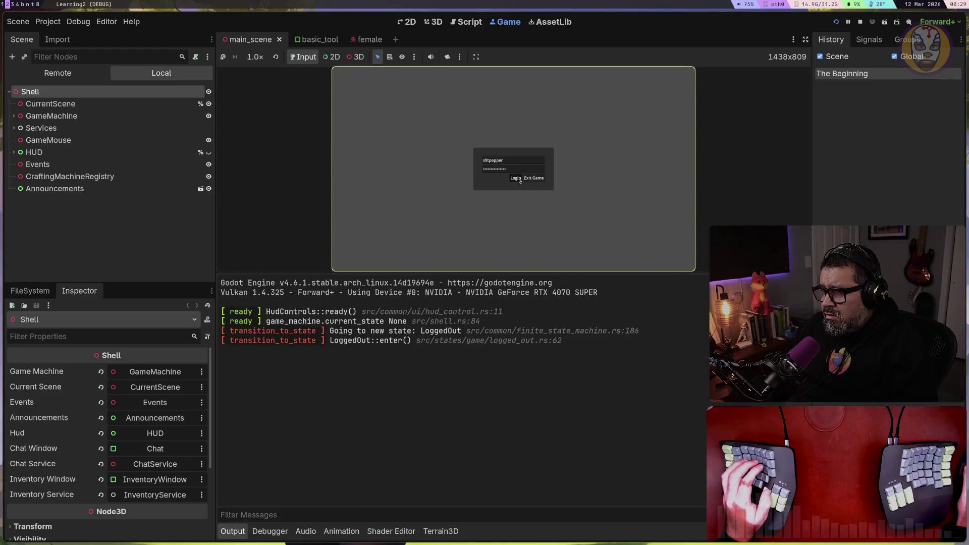
left_click(519, 180)
Step: Stop the UDP server and zoom its 1498- and 616-byte packet log to full size
key("super+t")
key("ctrl+c")
key("ctrl+b")
key("z")
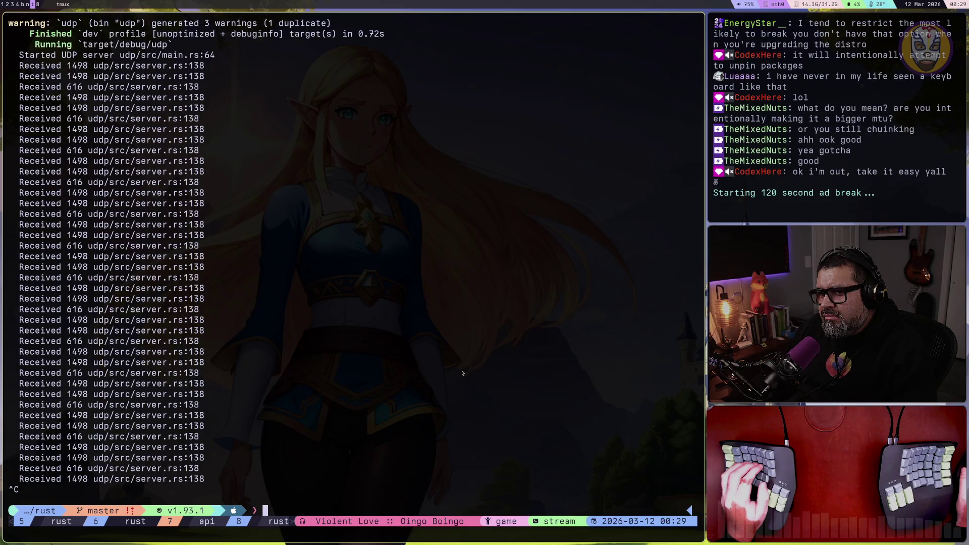
Step: Zoom the Neovim editor pane and jump to the top of udp_client.rs
key("ctrl+b")
key("z")
key("ctrl+b")
key("Up")
key("ctrl+b")
key("z")
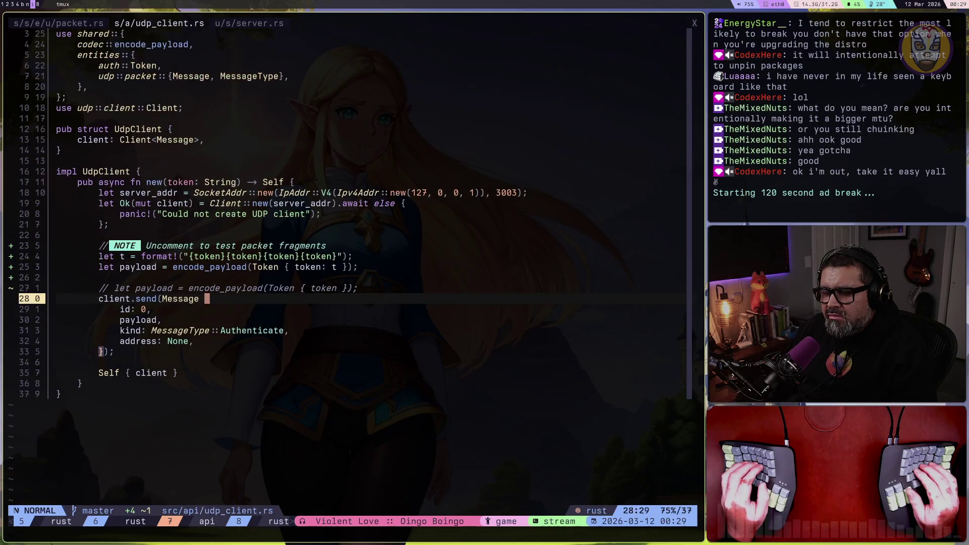
key("4")
key("k")
key("g")
key("g")
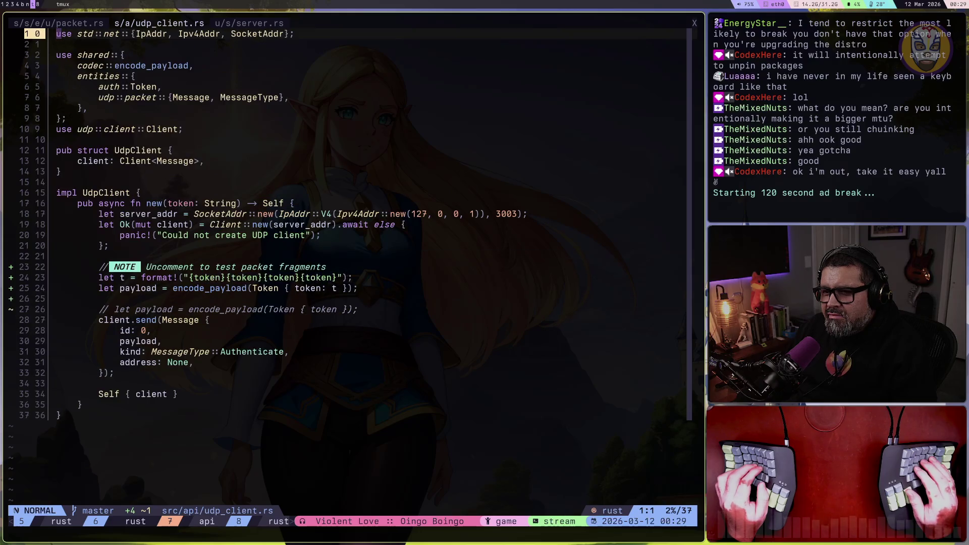
Step: Step through packet.rs fragment code to server.rs's commented-out fragment ack handling
key("ctrl+6")
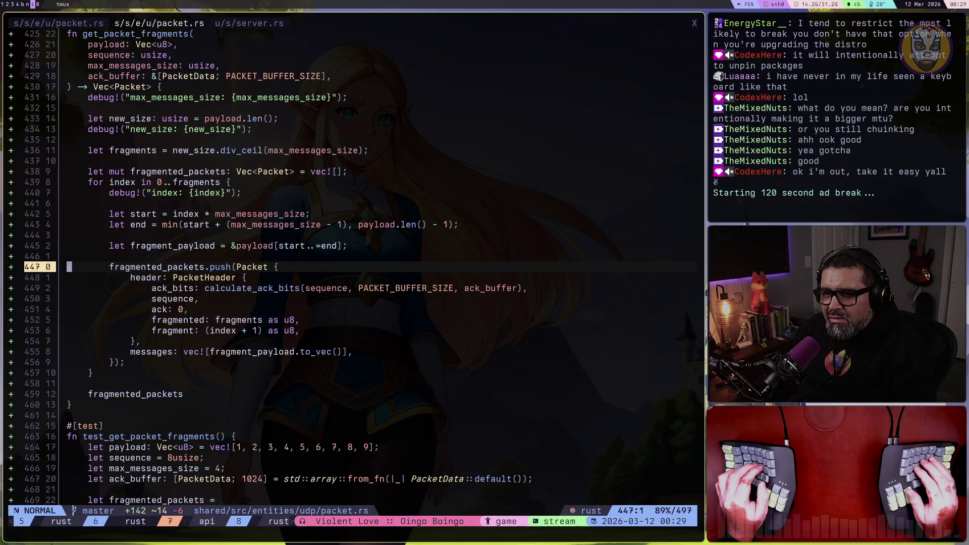
key("ctrl+o")
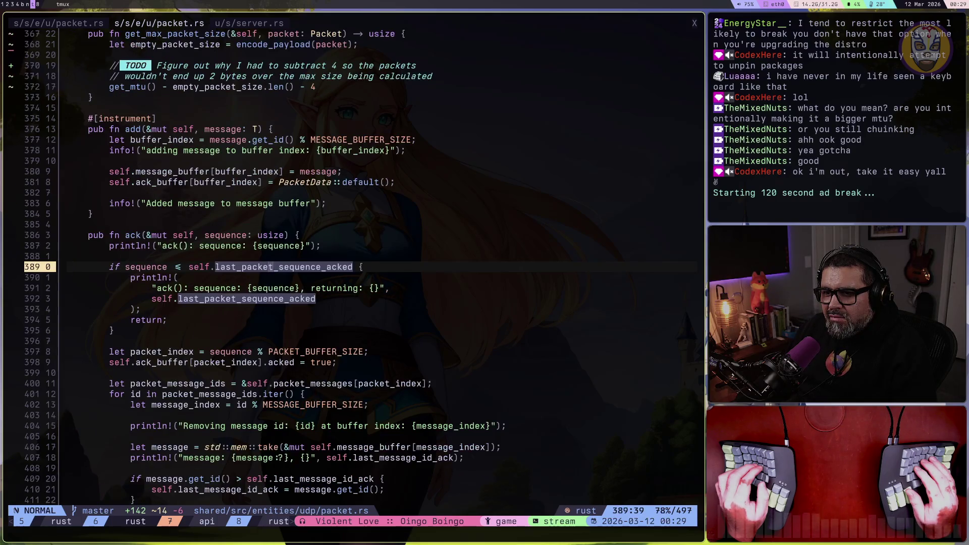
key("ctrl+o")
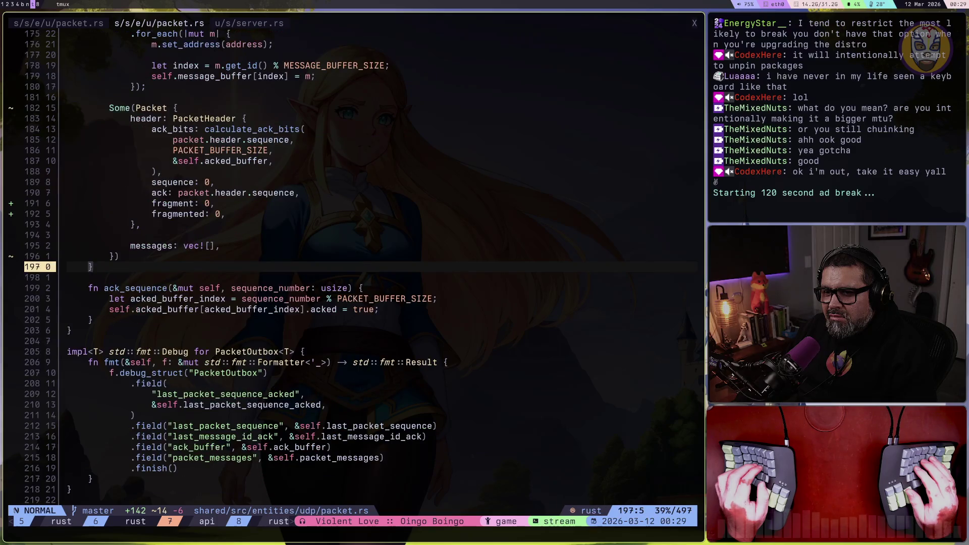
key("ctrl+o")
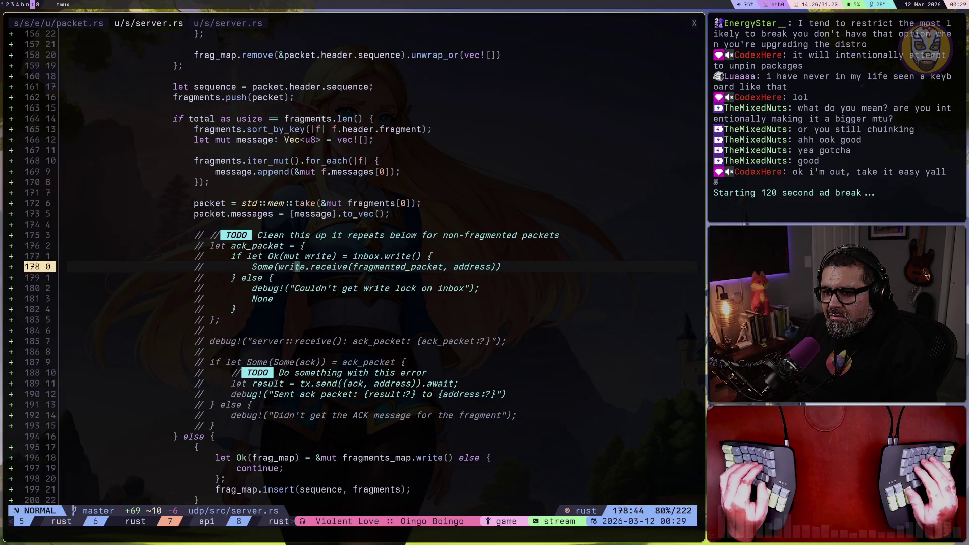
scroll(374, 279, "down", 12)
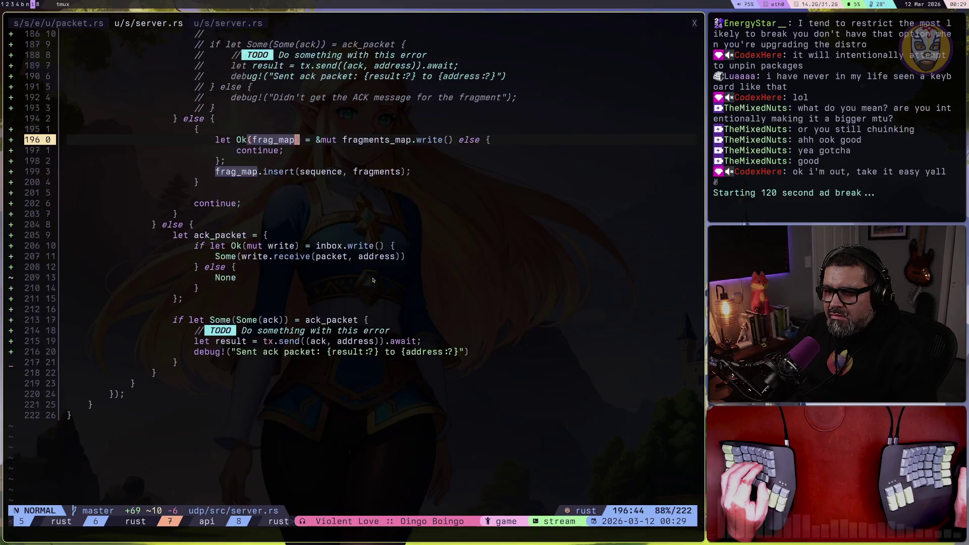
scroll(374, 279, "up", 9)
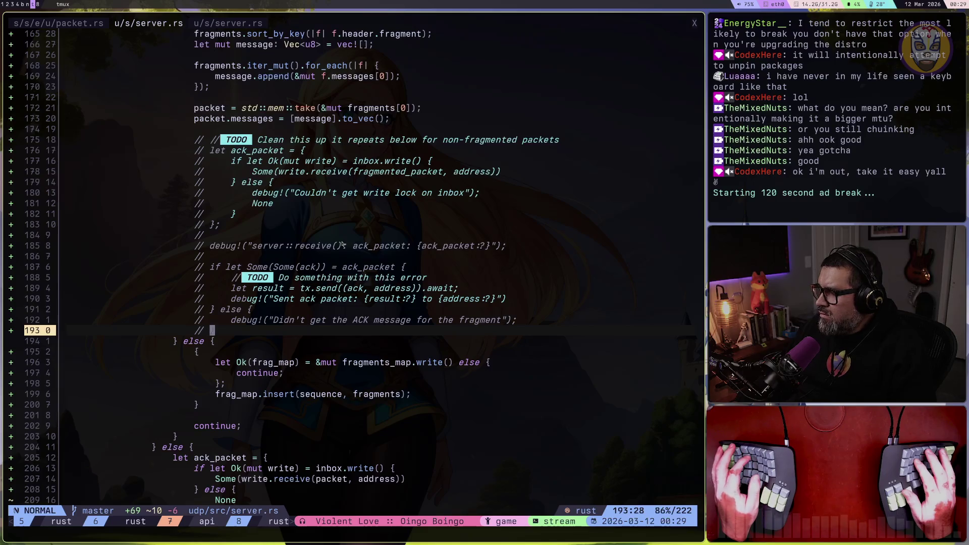
Step: Store reassembled fragments in fragmented_packet, uncomment lines 175–194, and save server.rs
key("1")
key("8")
key("k")
key("O")
key("Escape")
key("u")
key("u")
key("u")
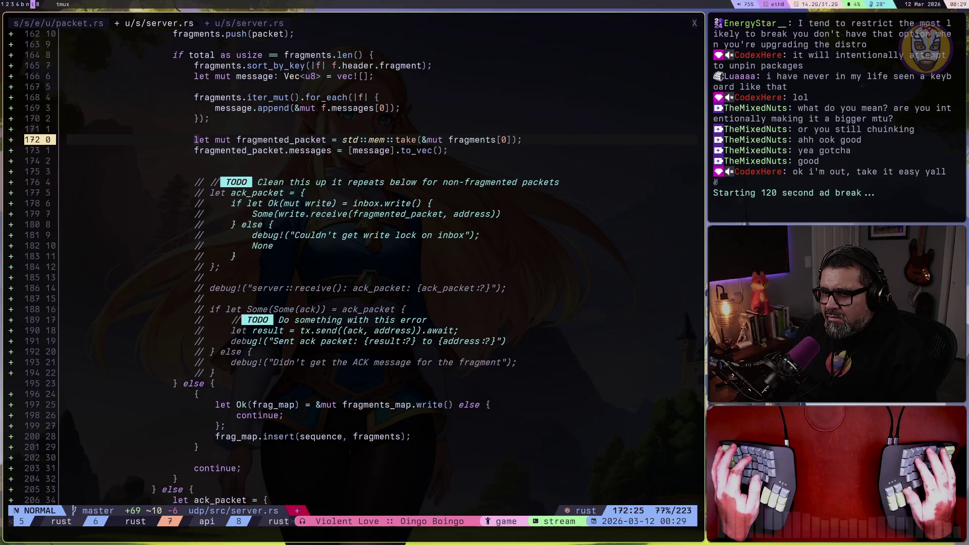
key("u")
key("u")
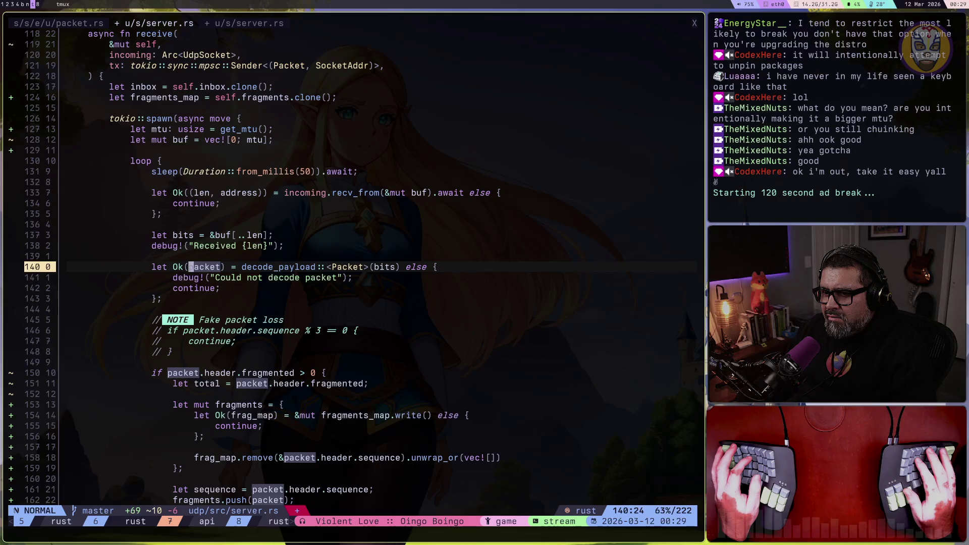
key("u")
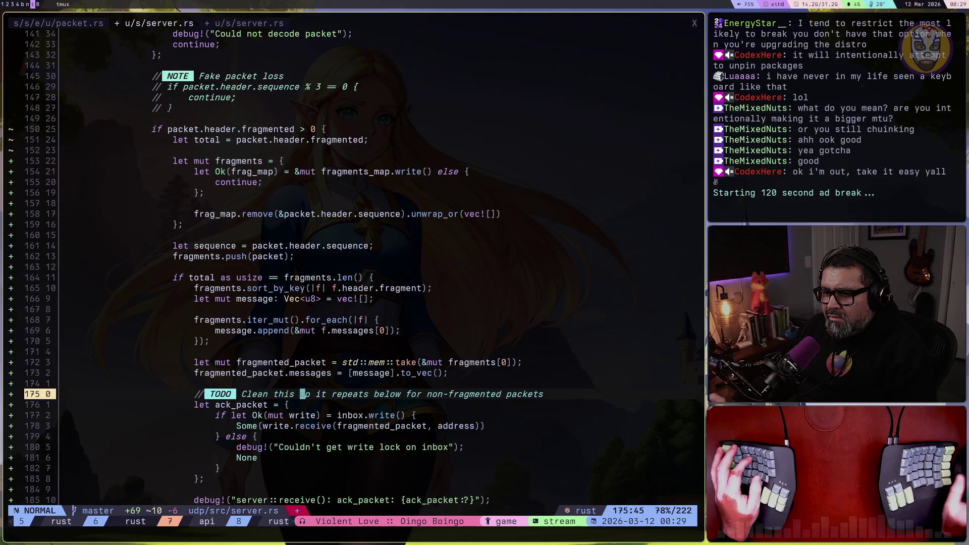
scroll(342, 245, "down", 6)
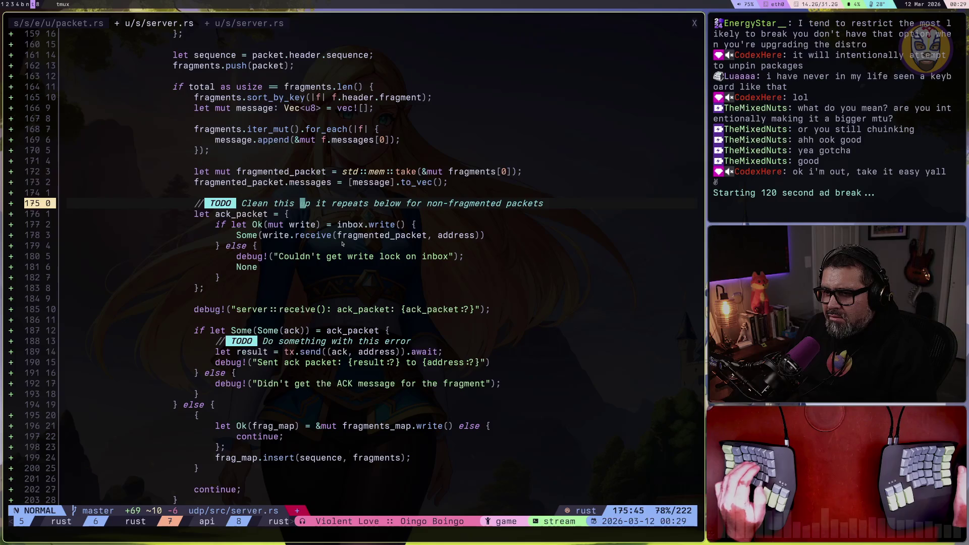
key("ctrl+s")
Step: Rerun the UDP server, read its token-decoding error, and inspect where fragmented_packet is used
key("ctrl+b")
key("z")
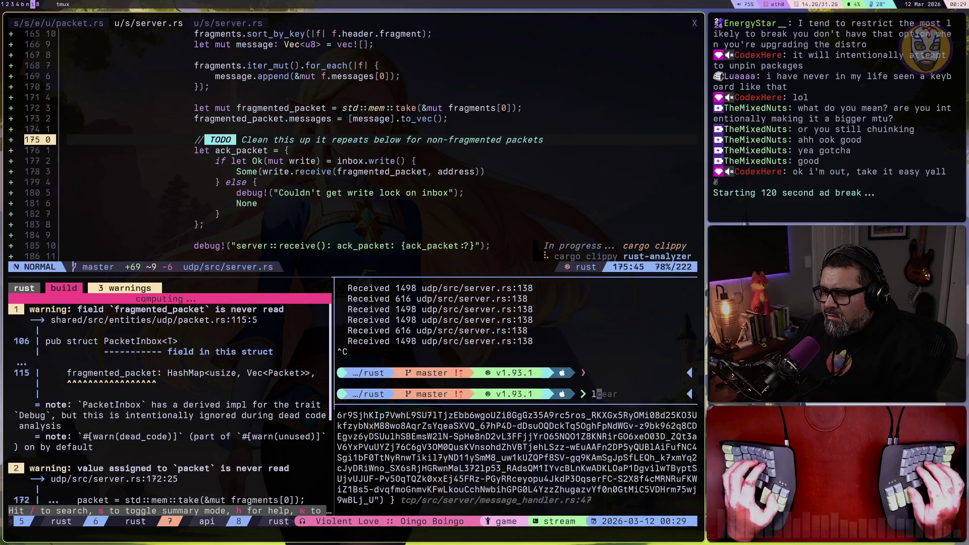
key("Up")
key("Return")
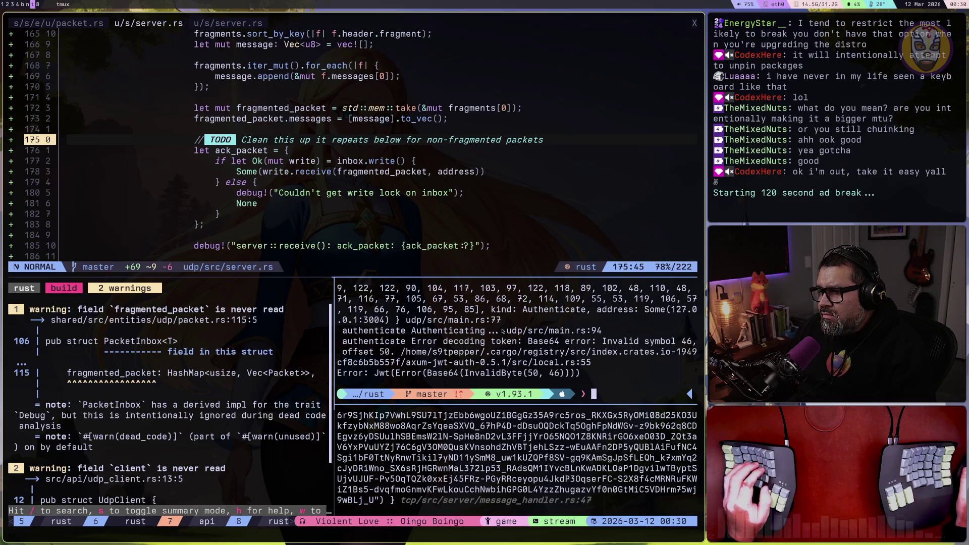
key("ctrl+b")
key("z")
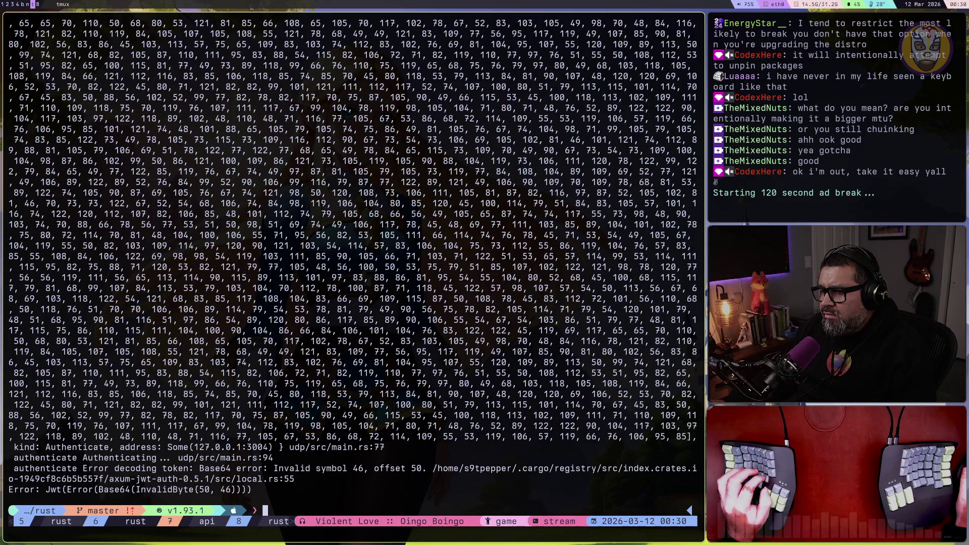
key("ctrl+b")
key("z")
left_click(368, 172)
key("ctrl+b")
Step: Review the end of server.rs and comment out the fragment ack block again
key("z")
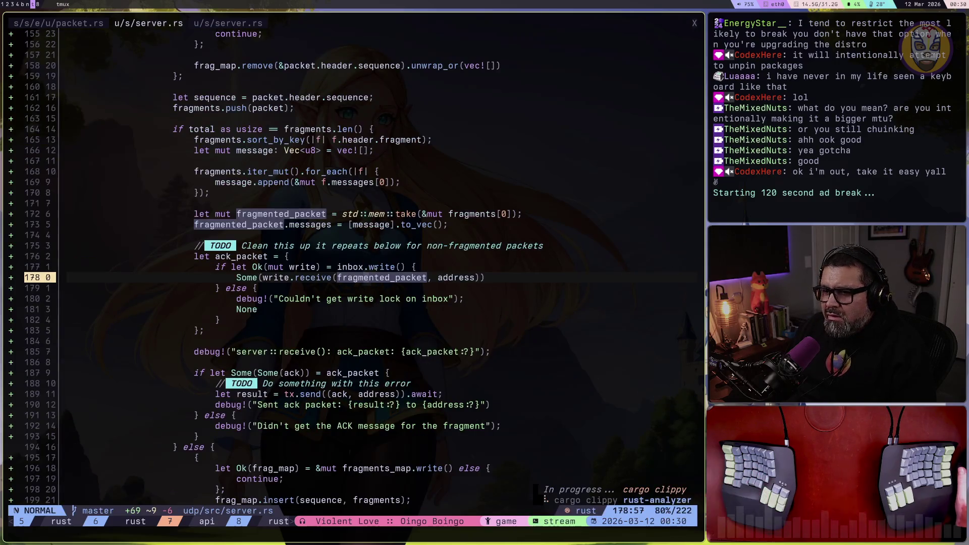
scroll(376, 301, "down", 2)
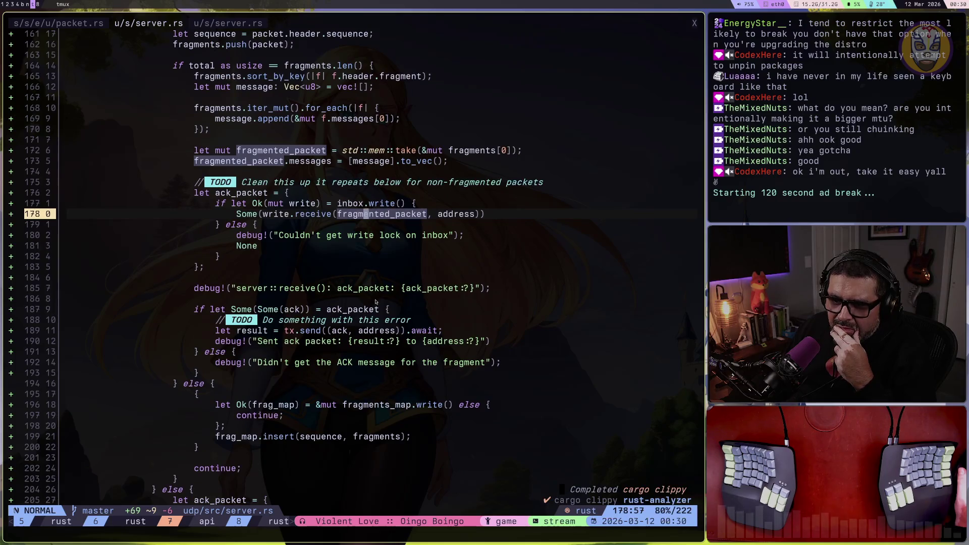
scroll(375, 301, "down", 4)
scroll(376, 301, "up", 6)
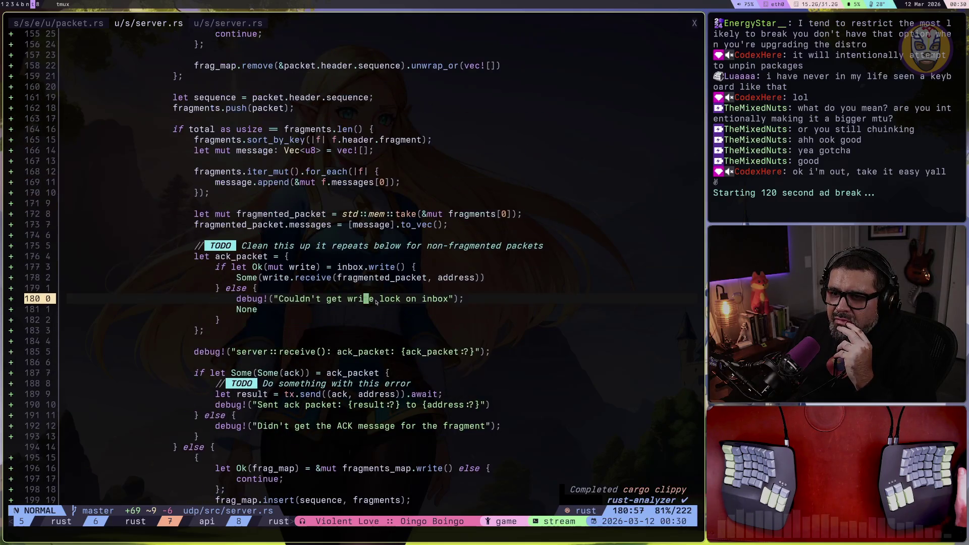
scroll(376, 302, "up", 3)
scroll(376, 302, "down", 11)
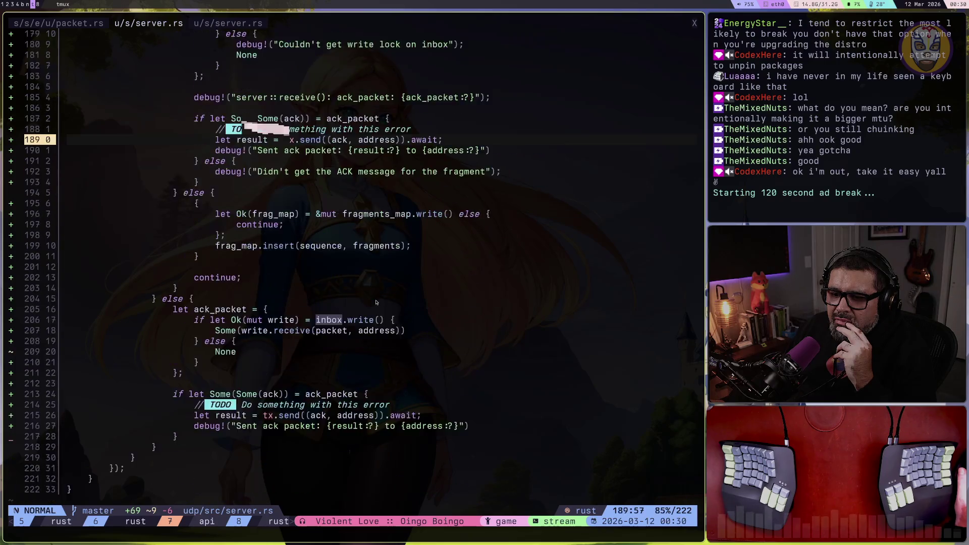
scroll(375, 302, "down", 1)
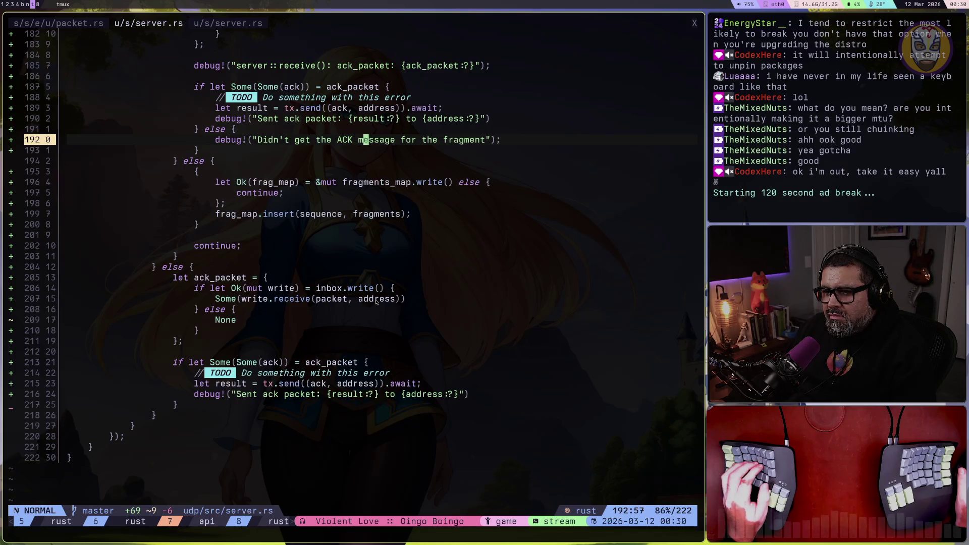
scroll(376, 301, "up", 6)
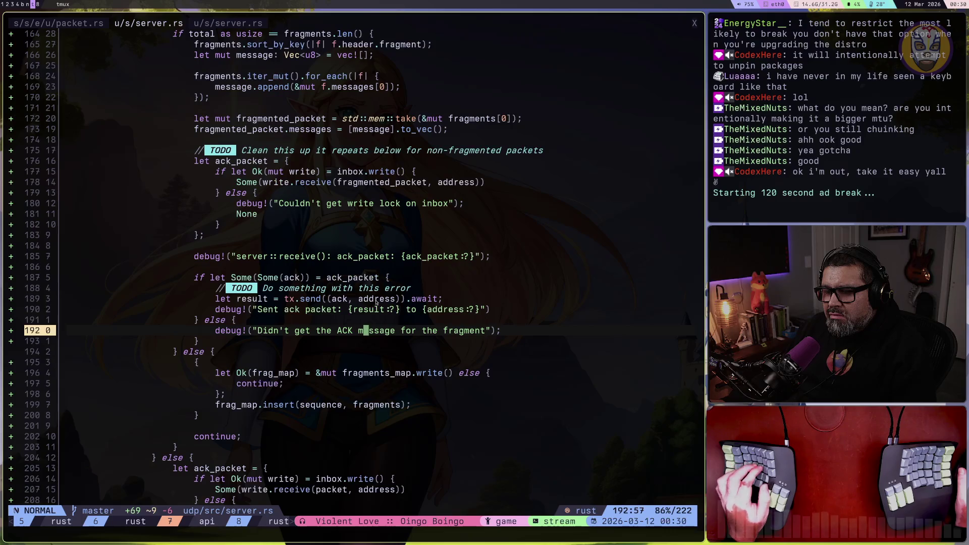
key("ctrl+r")
key("ctrl+r")
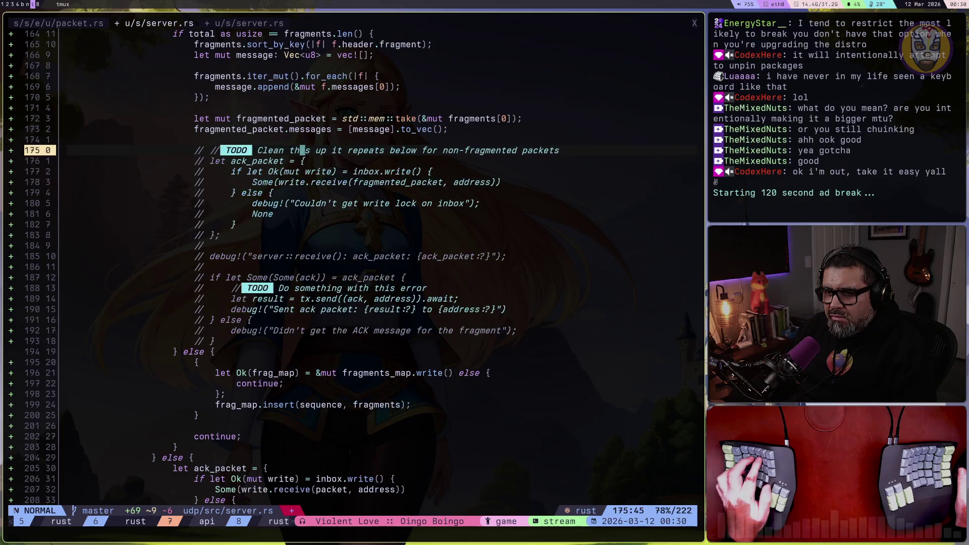
left_click(385, 392)
scroll(376, 302, "down", 8)
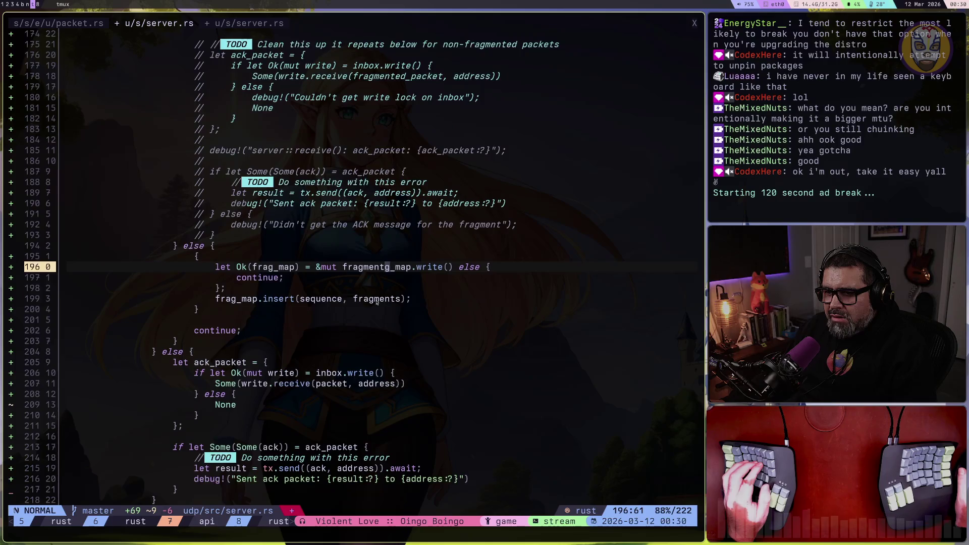
Step: Remove the else branch ahead of the non-fragmented ack code
key("1")
key("3")
key("j")
key("3")
key("k")
key("2")
key("k")
key("w")
key("D")
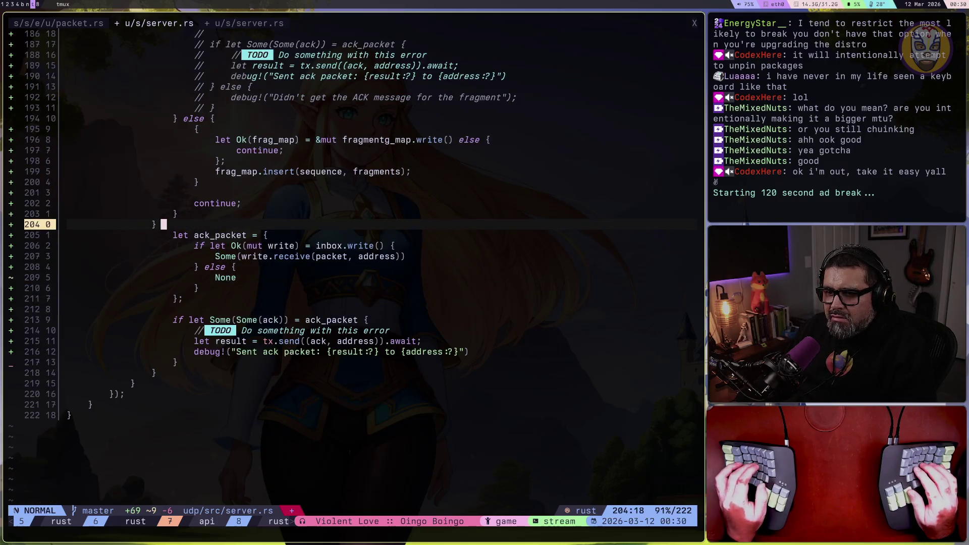
key("4")
key("j")
Step: Delete the stray closing brace, dedent lines 205-217, save, and add a closing brace on line 218
key("1")
key("0")
key("j")
key("d")
key("d")
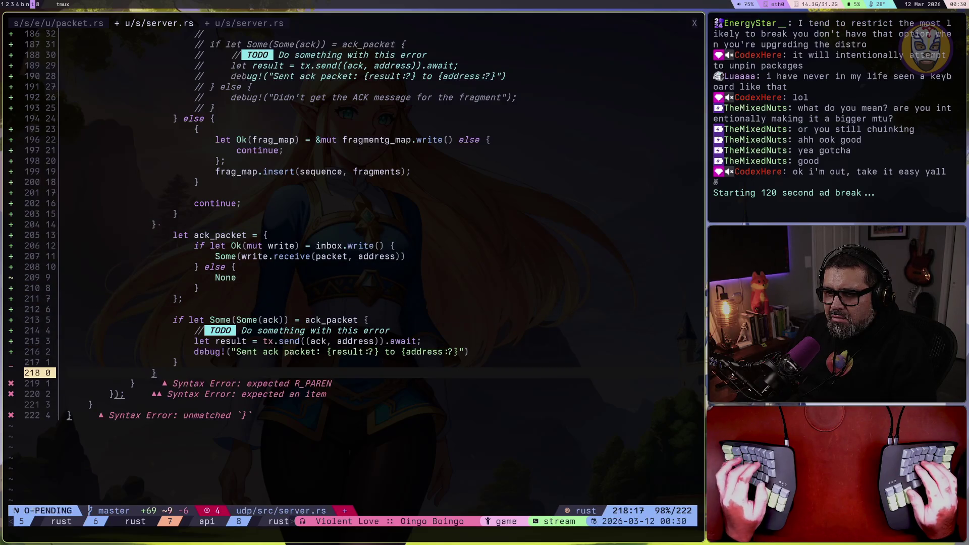
type(":w")
key("Return")
type("}12k2kro")
key("Escape")
scroll(315, 272, "up", 13)
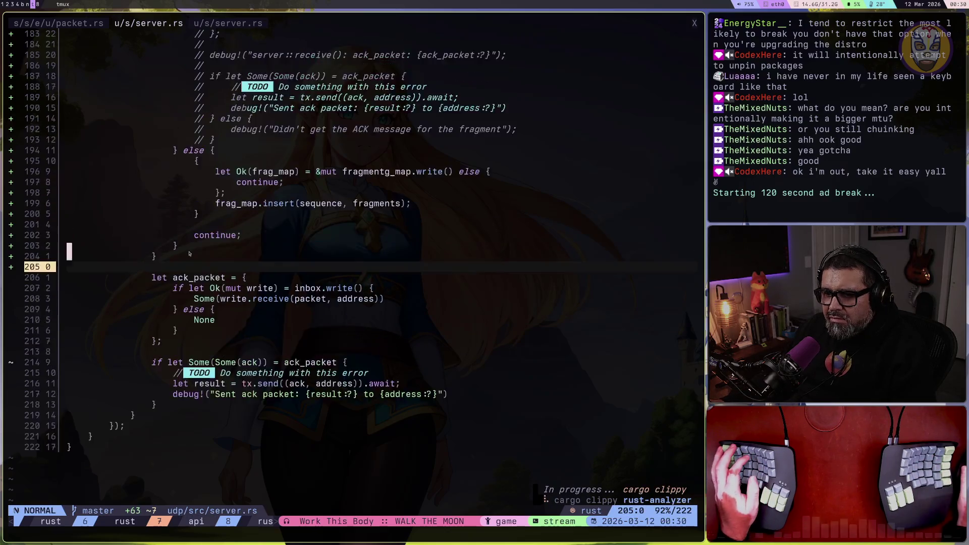
scroll(190, 255, "up", 3)
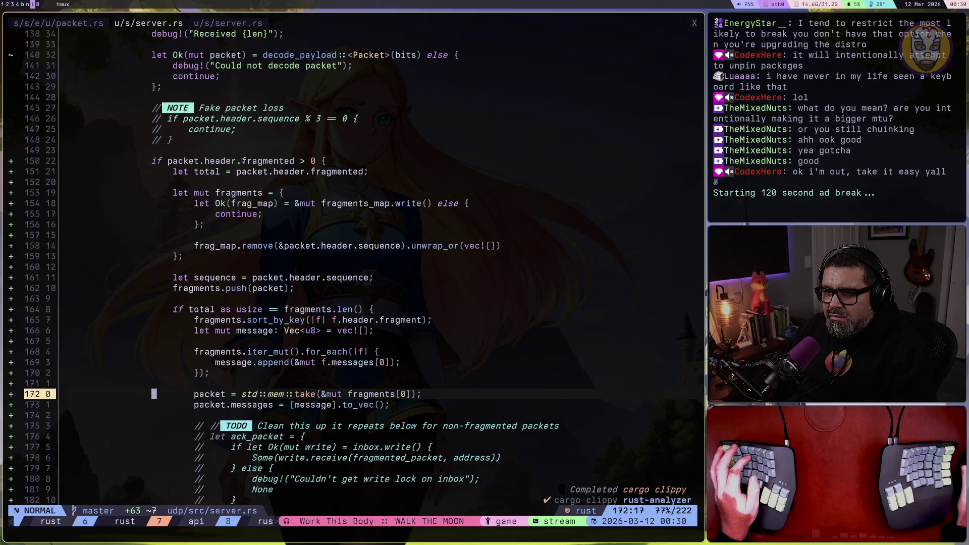
scroll(244, 161, "down", 11)
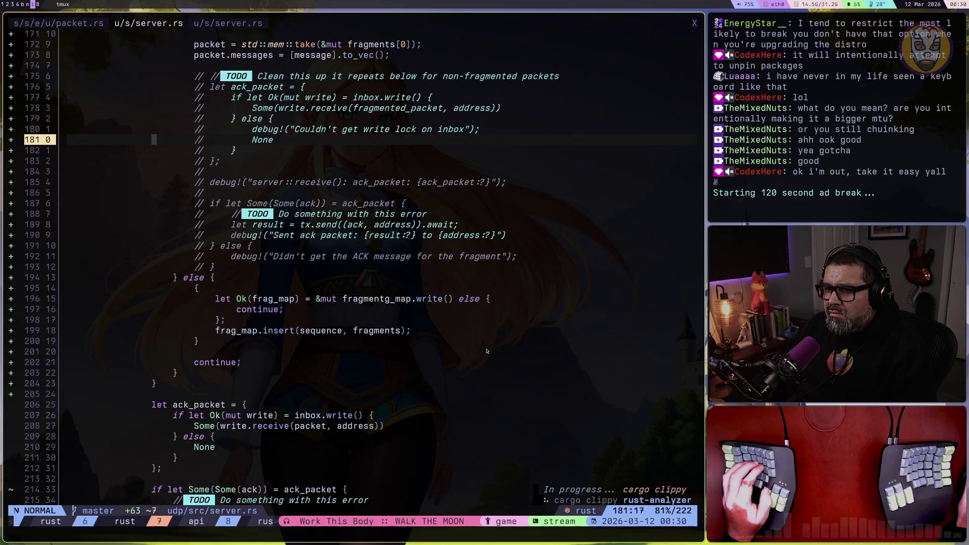
scroll(356, 384, "down", 5)
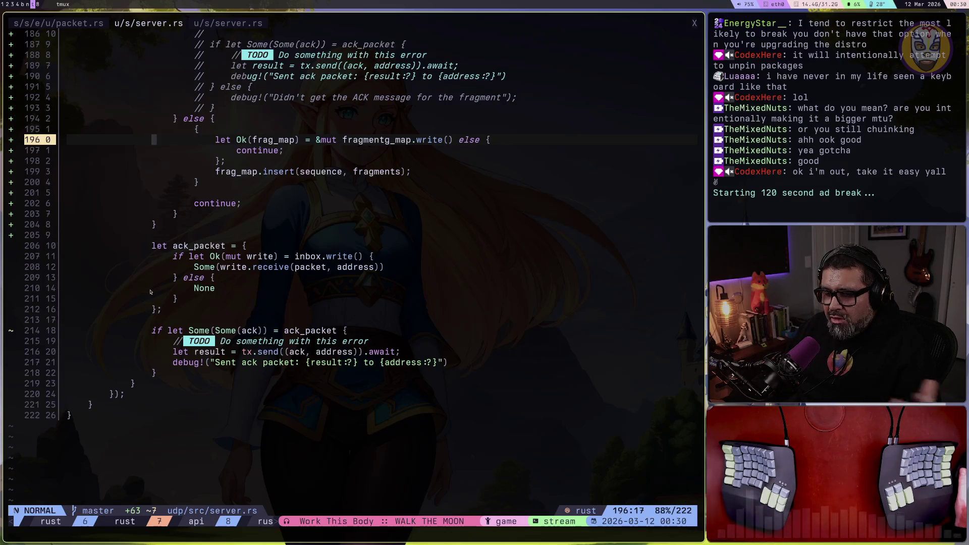
Step: Run the DATABASE_URL cargo run -p udp build and zoom the terminal to read its errors
key("1")
key("4")
key("j")
key("e")
key("ctrl+b")
key("Down")
type("D")
key("ctrl+l")
key("ctrl+e")
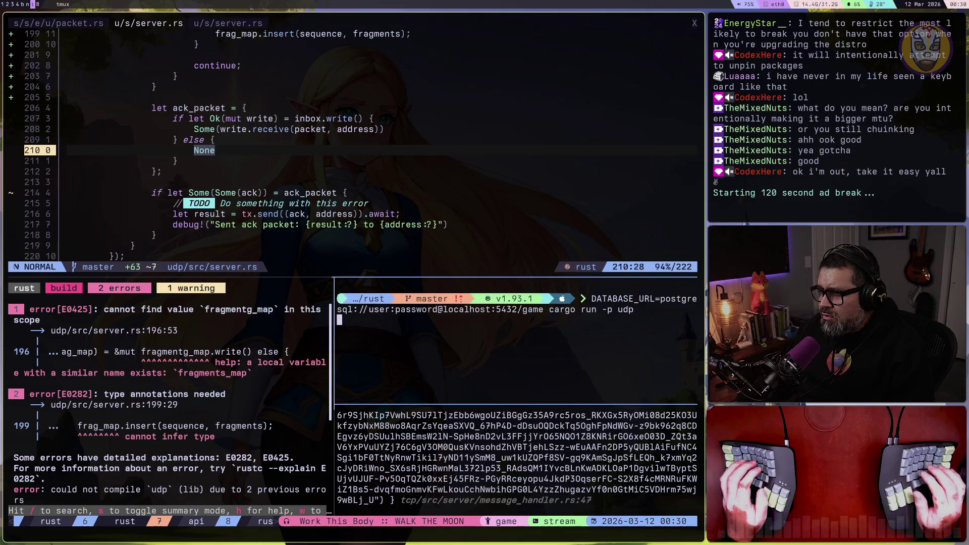
key("Return")
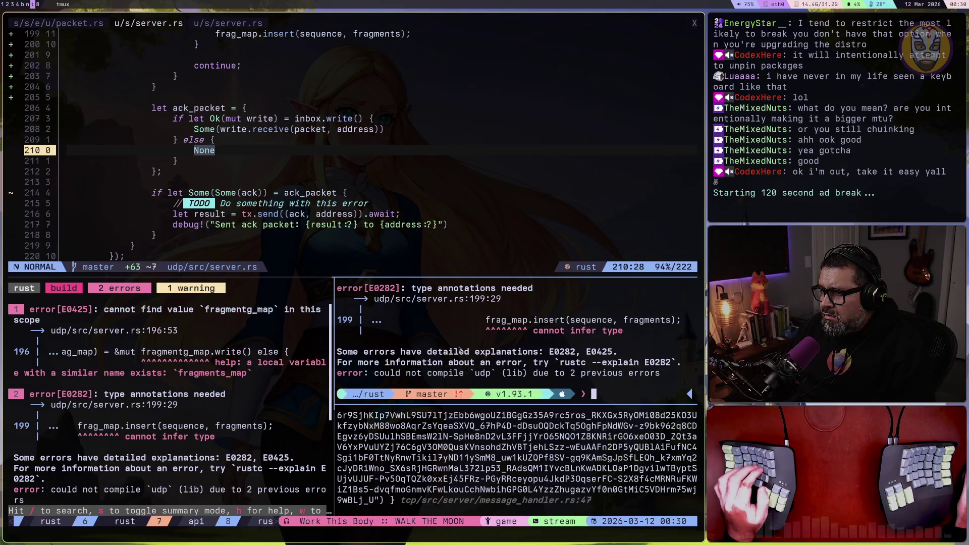
key("ctrl+b")
key("z")
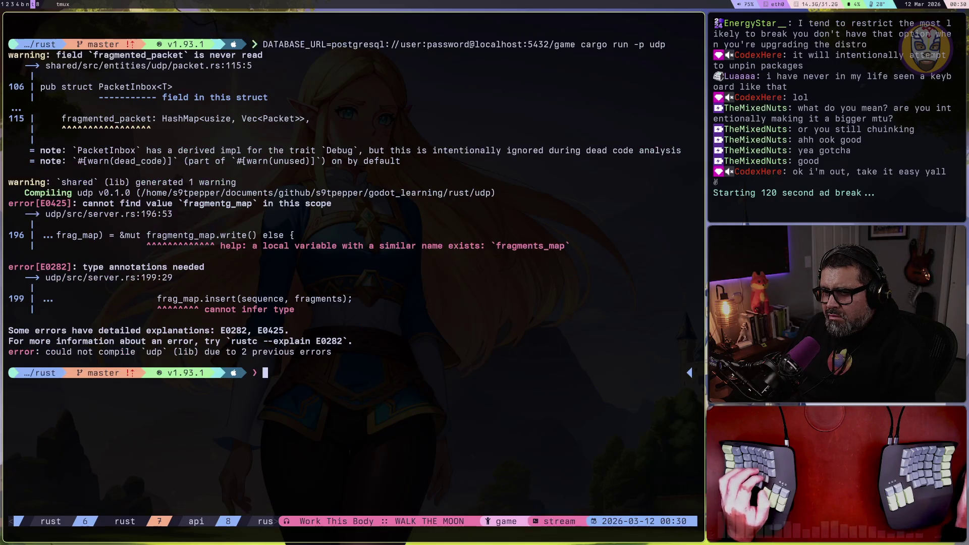
Step: Compare the build errors with the code, then jump to error line 196
key("ctrl+b")
key("Up")
key("ctrl+b")
key("z")
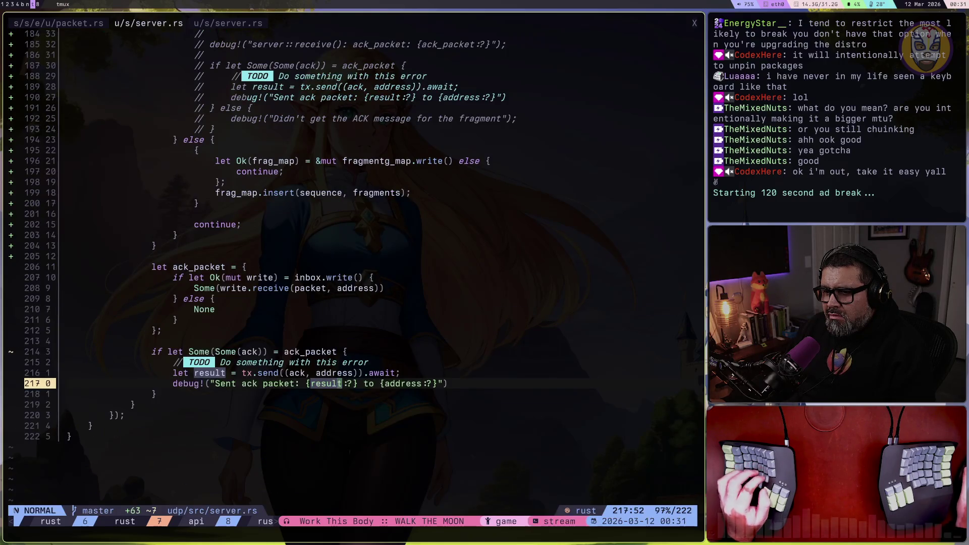
key("ctrl+b")
key("z")
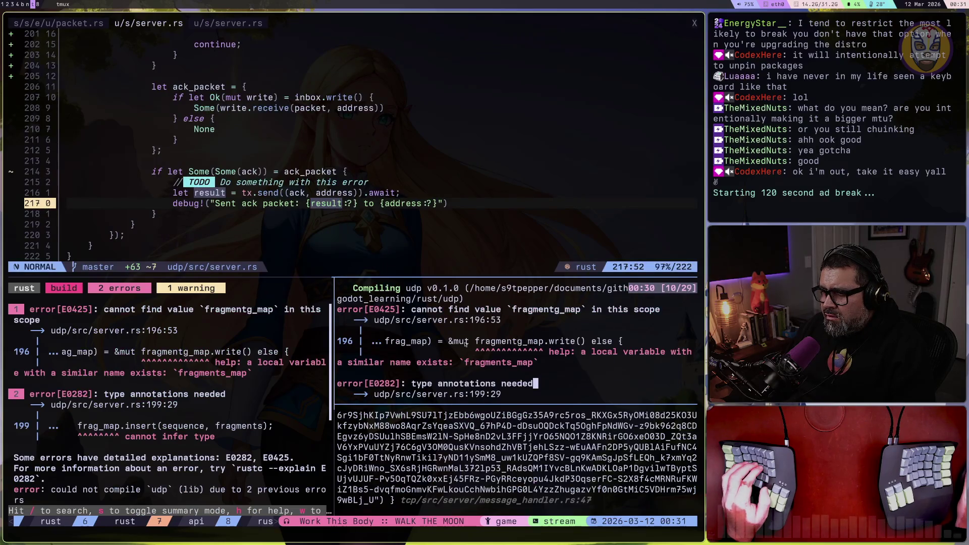
key("ctrl+b")
key("Up")
key("colon")
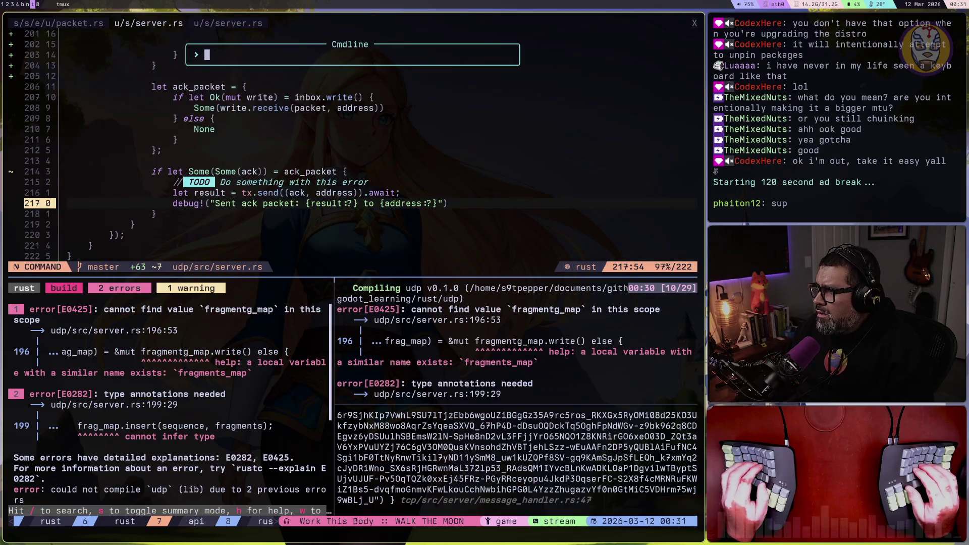
type("196")
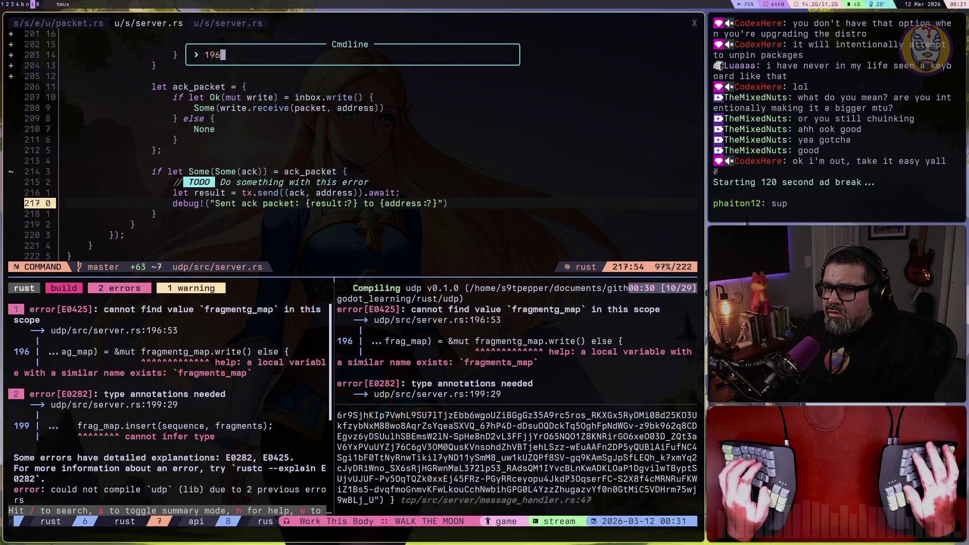
key("Return")
Step: Correct fragmentg_map to fragments_map, save, and rerun the UDP server
key("l")
key("l")
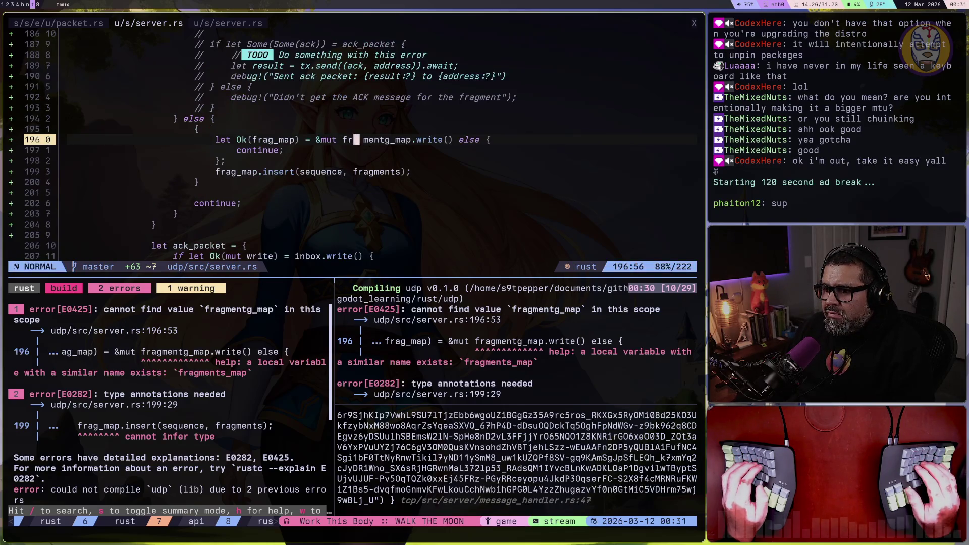
key("f")
key("g")
key("r")
key("s")
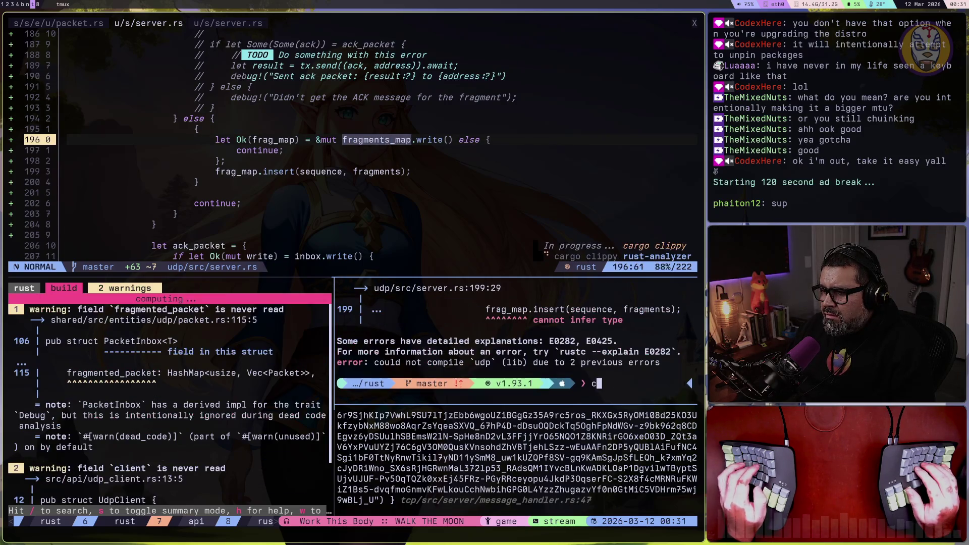
key("Return")
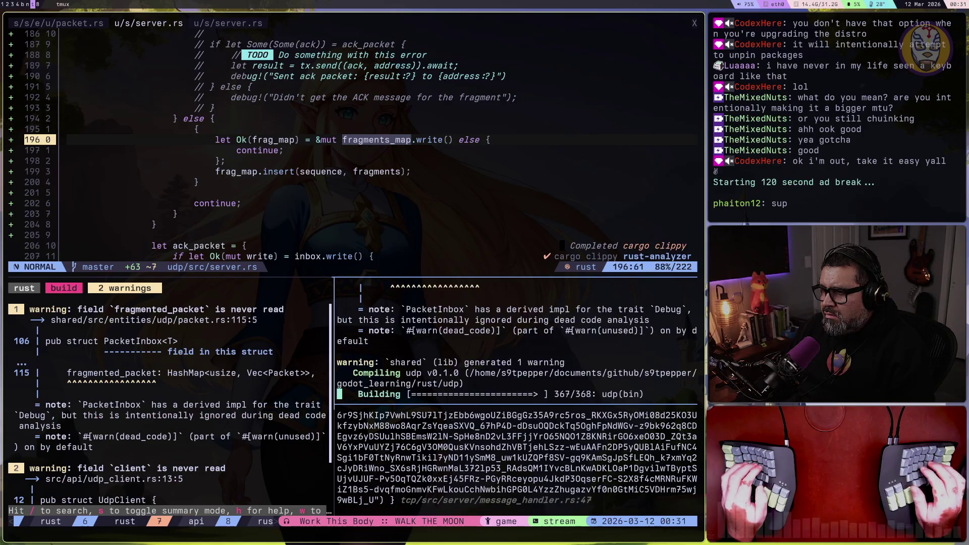
Step: Stop and replay the game in Godot
key("super+1")
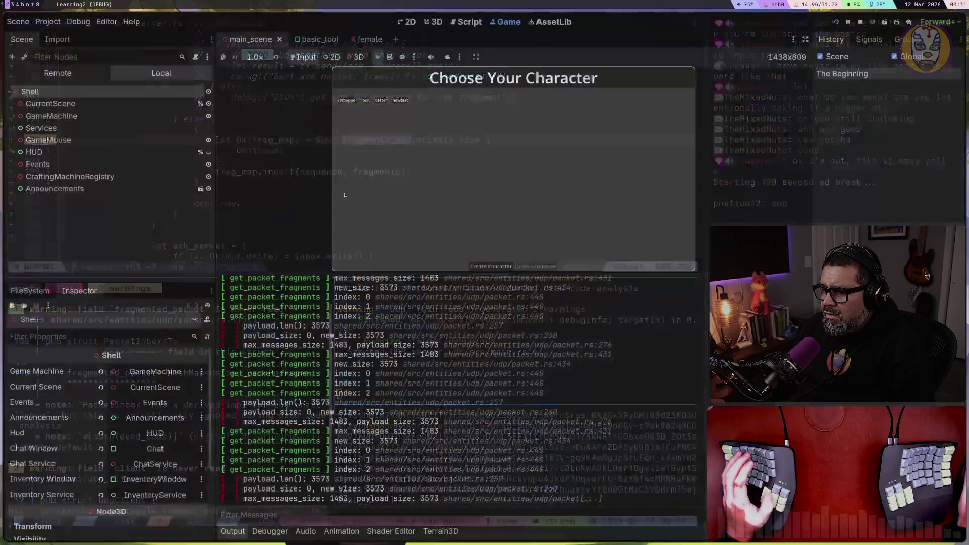
left_click(859, 23)
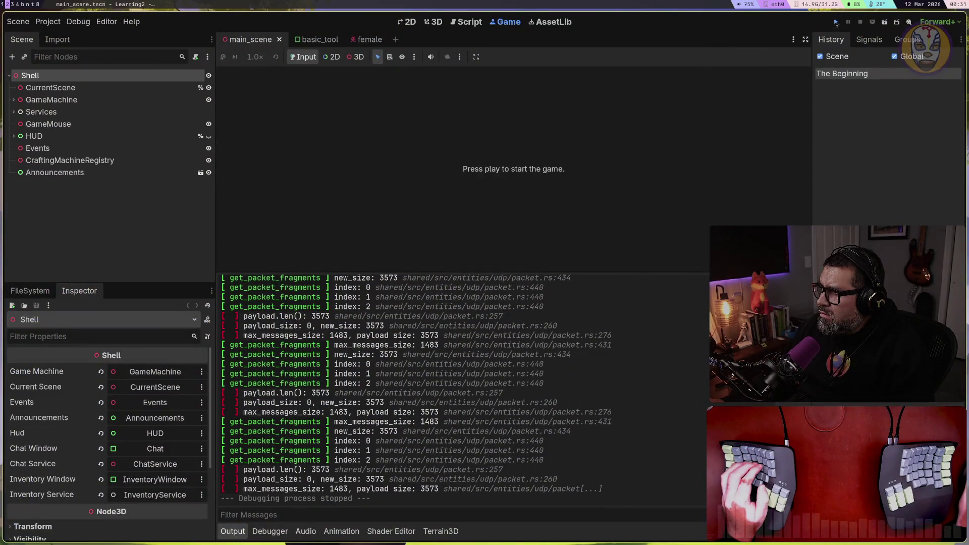
left_click(835, 22)
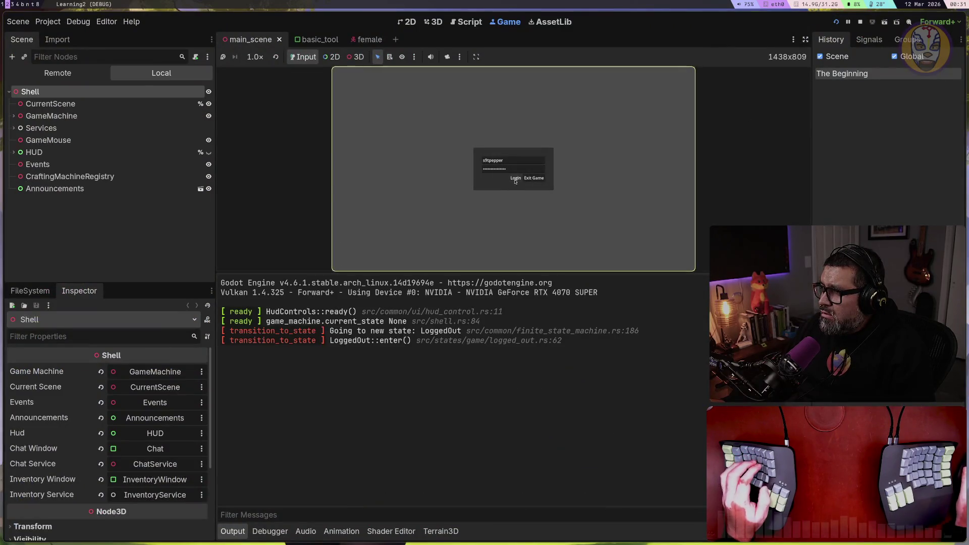
Step: Log in to the game, then zoom the tmux terminal pane
left_click(515, 179)
key("super+t")
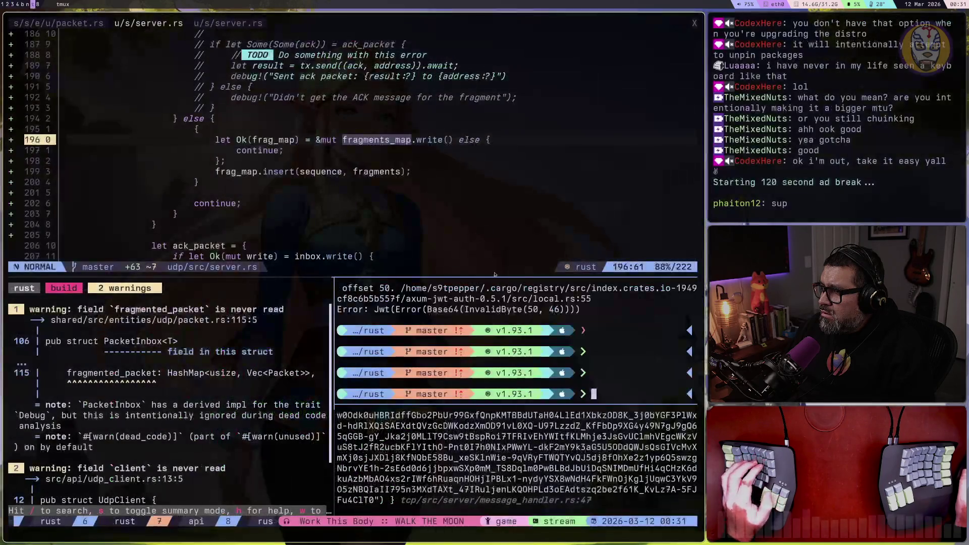
key("ctrl+b")
key("z")
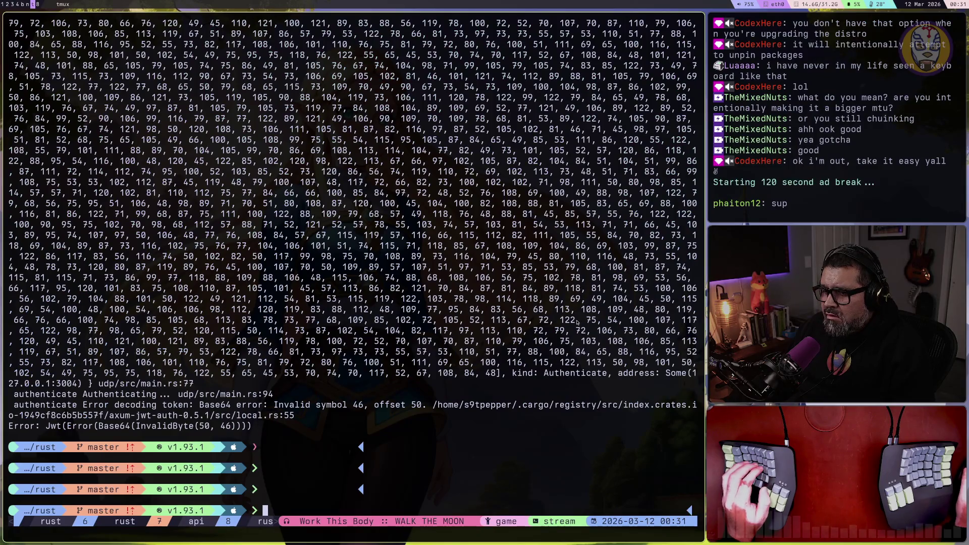
Step: Copy the token-decoding errors, clear the terminal, and rerun the UDP server command
left_click_drag(207, 430, 9, 393)
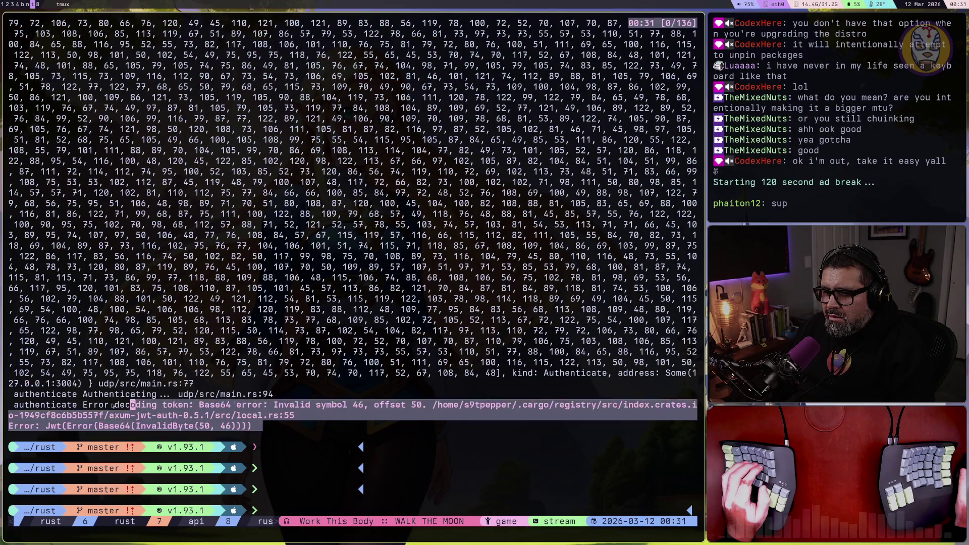
key("Return")
type("clear")
key("Return")
key("Up")
key("Return")
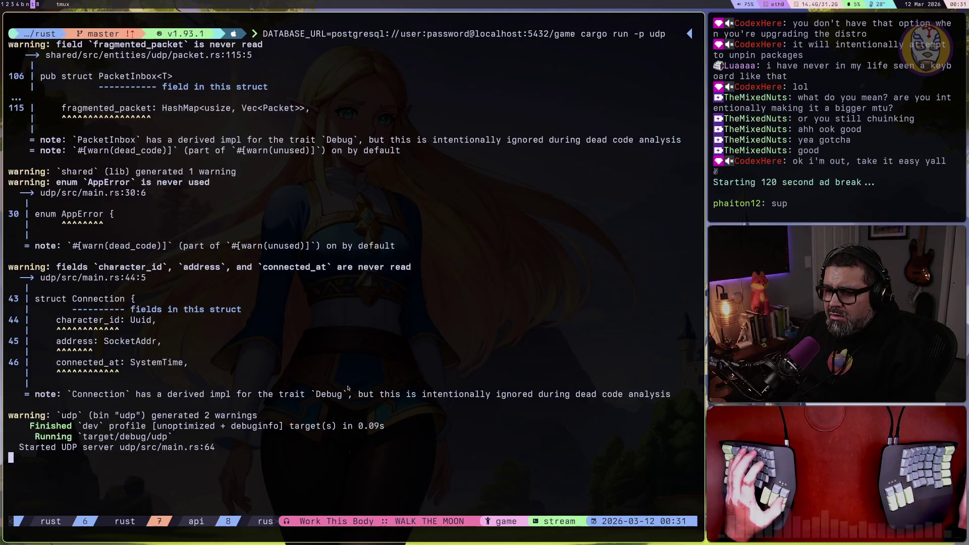
key("super+1")
Step: Stop and relaunch the game in Godot and log in to Choose Your Character
left_click(860, 22)
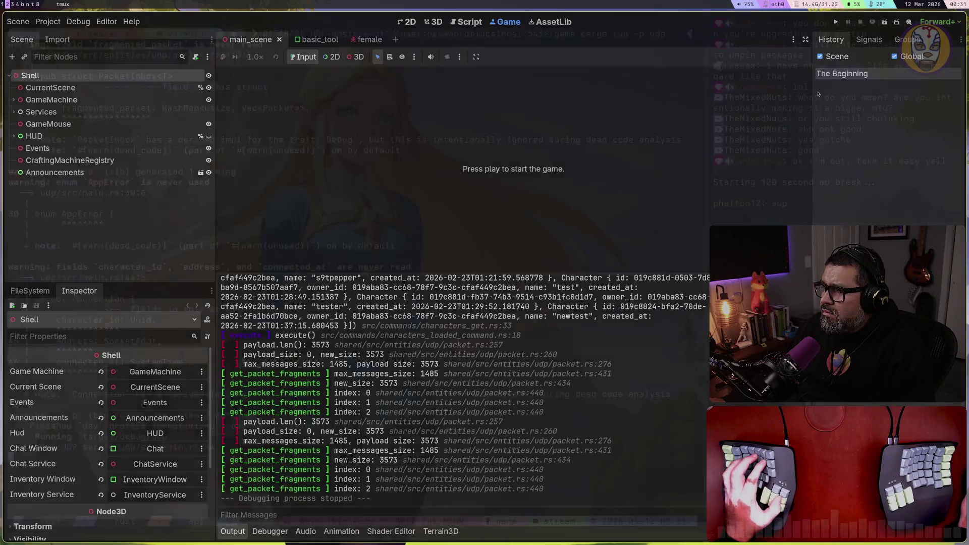
key("super+t")
key("super+1")
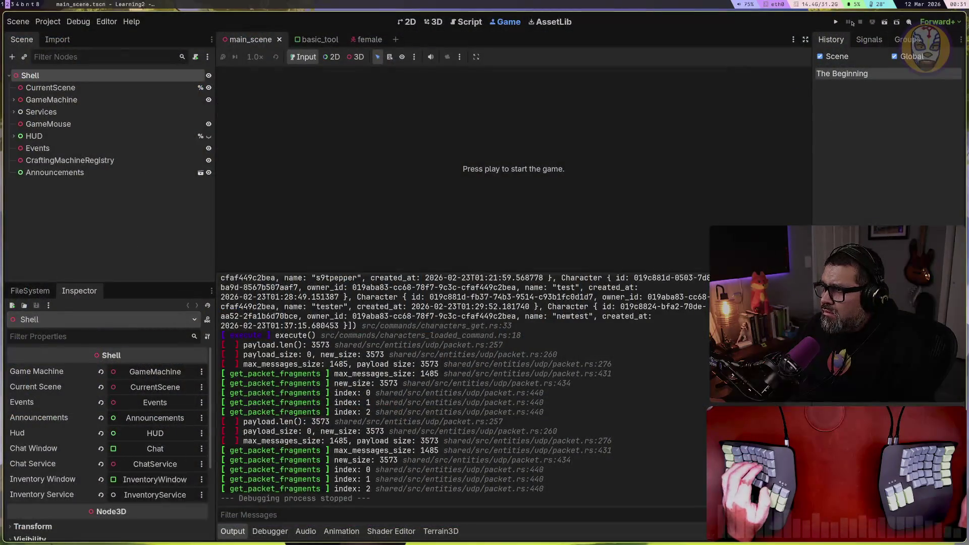
left_click(836, 22)
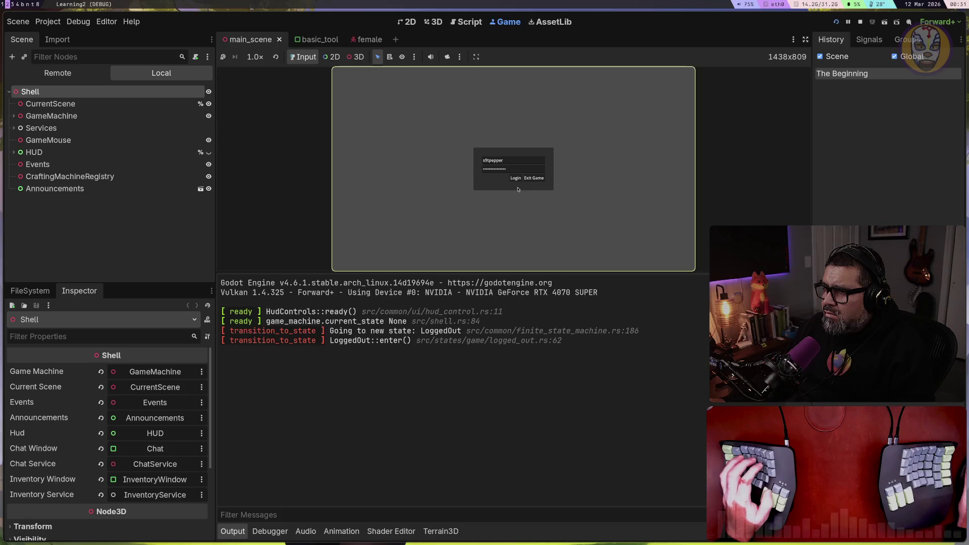
left_click(517, 179)
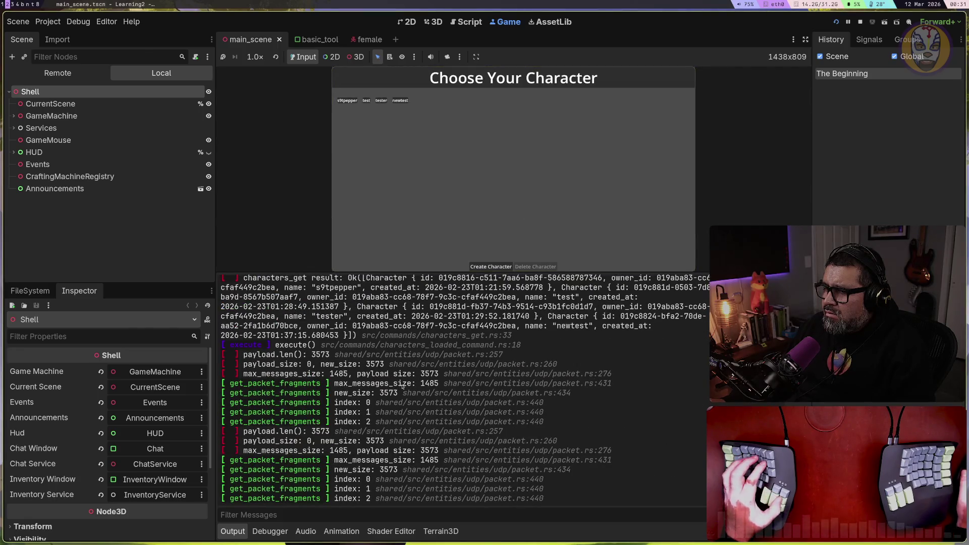
Step: Scroll the UDP server log showing the Base64 token-decoding error
key("super+t")
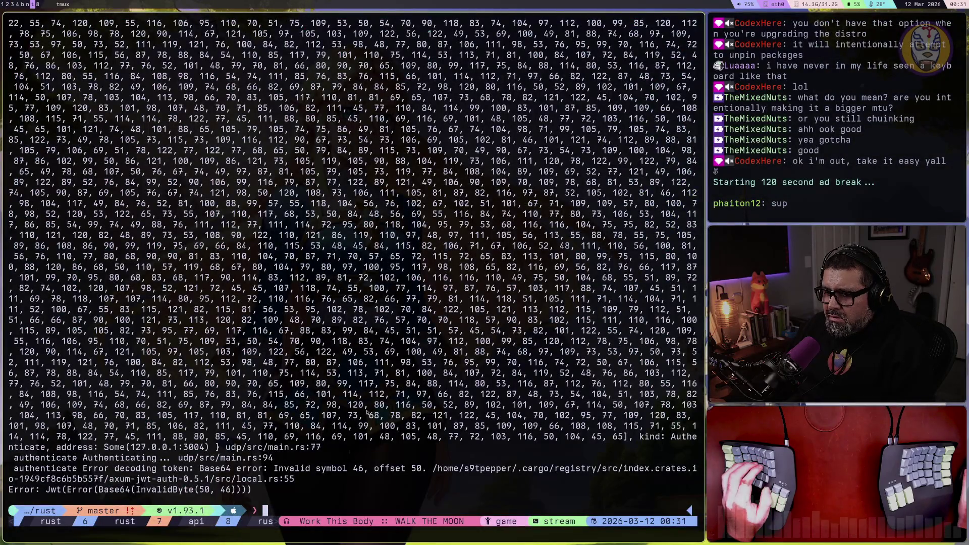
scroll(367, 412, "up", 20)
scroll(367, 413, "down", 20)
scroll(367, 413, "down", 9)
key("ctrl+b")
Step: Restore the editor, build and terminal layout and enlarge the server.rs editor pane to full window
key("z")
key("ctrl+d")
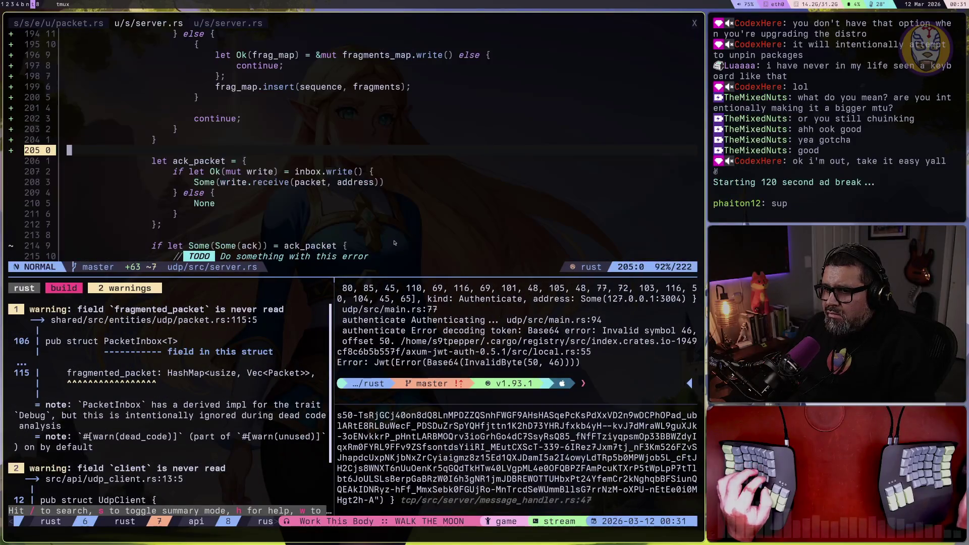
key("ctrl+b")
key("z")
key("k")
key("k")
key("k")
key("k")
key("k")
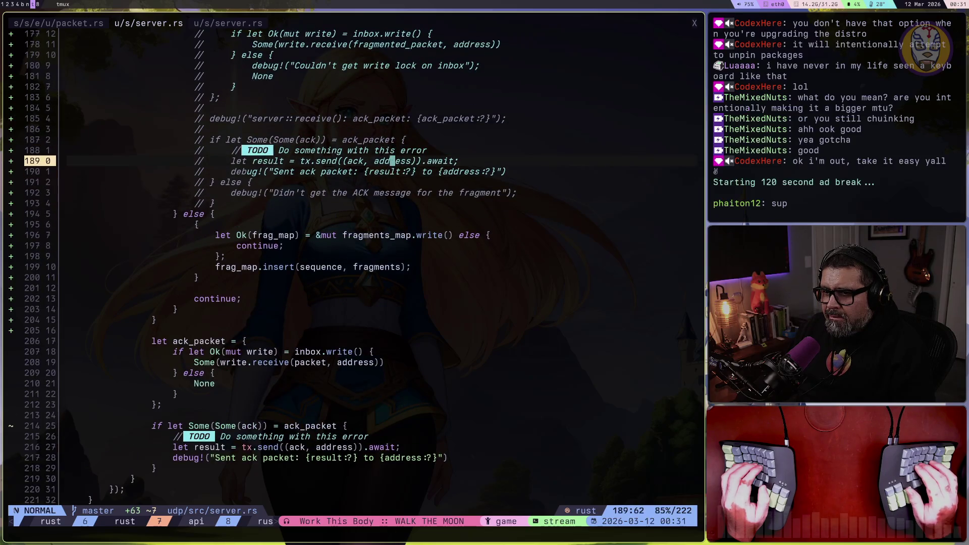
Step: Delete the commented-out ack_packet lines 175–193 in the fragmented-packet branch
key("k")
key("k")
key("k")
key("shift+v")
key("j")
key("j")
key("j")
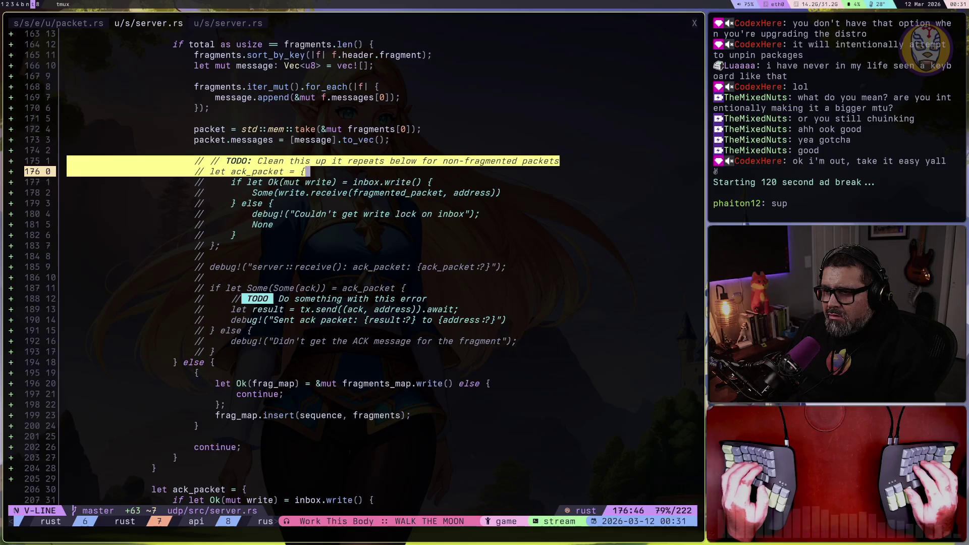
key("j")
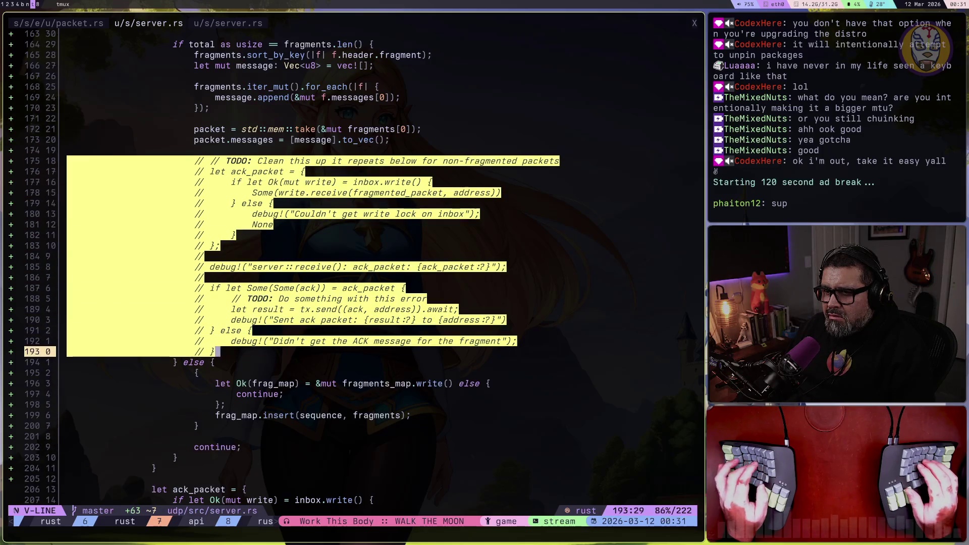
key("d")
key("k")
key("d")
key("d")
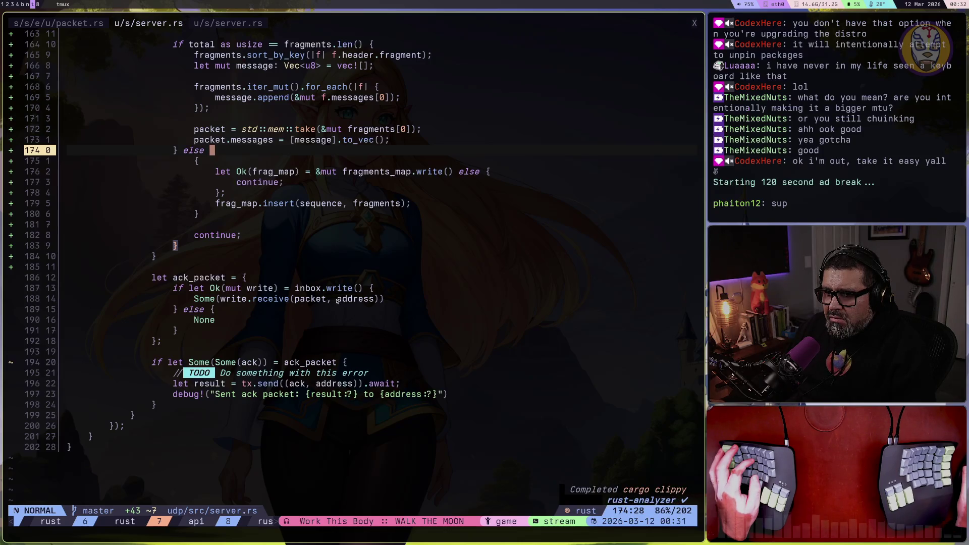
key("j")
key("j")
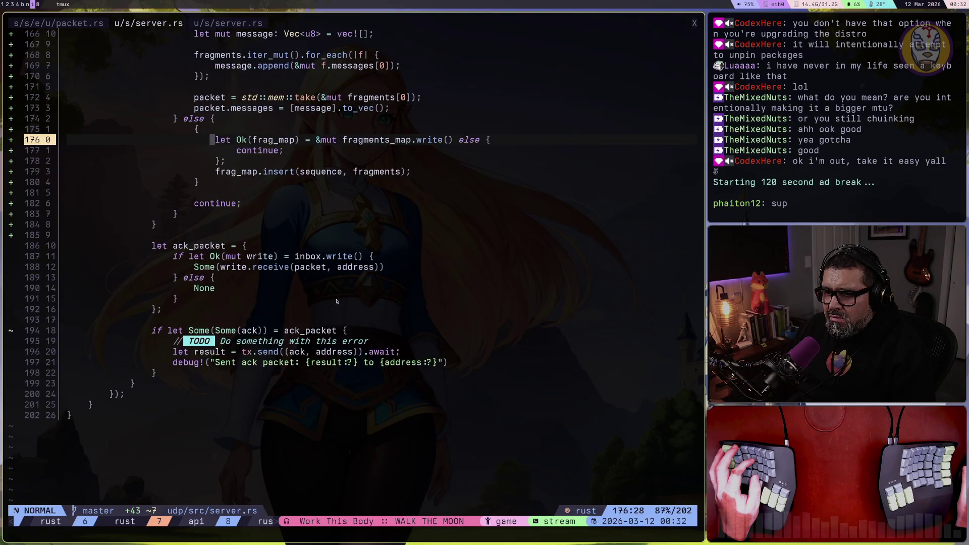
Step: Scroll back up through server.rs to the fragments_map code at the top
scroll(336, 301, "up", 10)
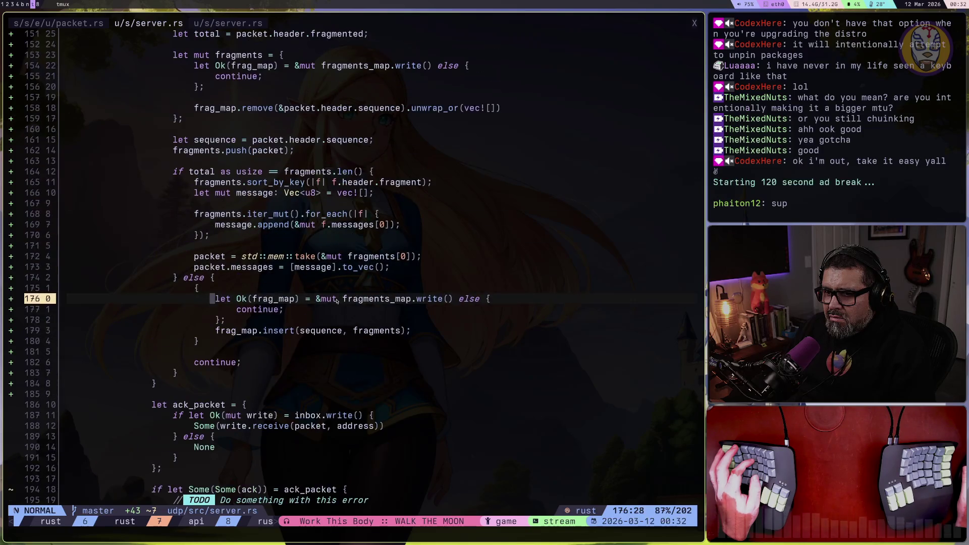
scroll(319, 299, "up", 4)
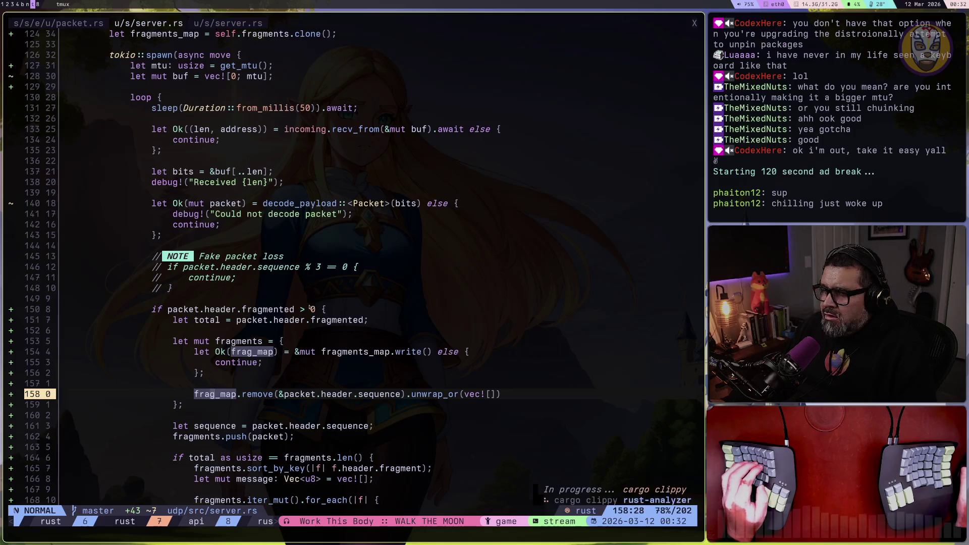
scroll(313, 301, "up", 8)
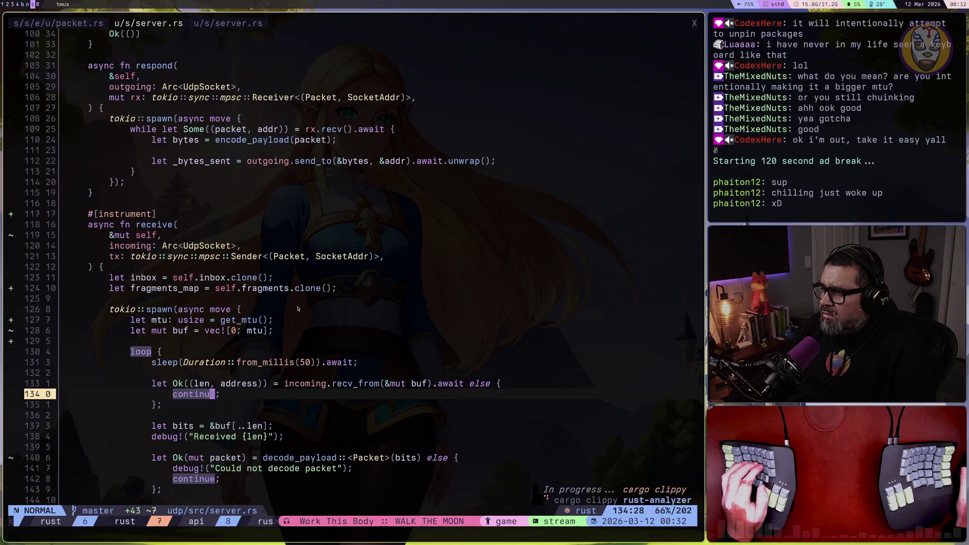
scroll(297, 309, "up", 12)
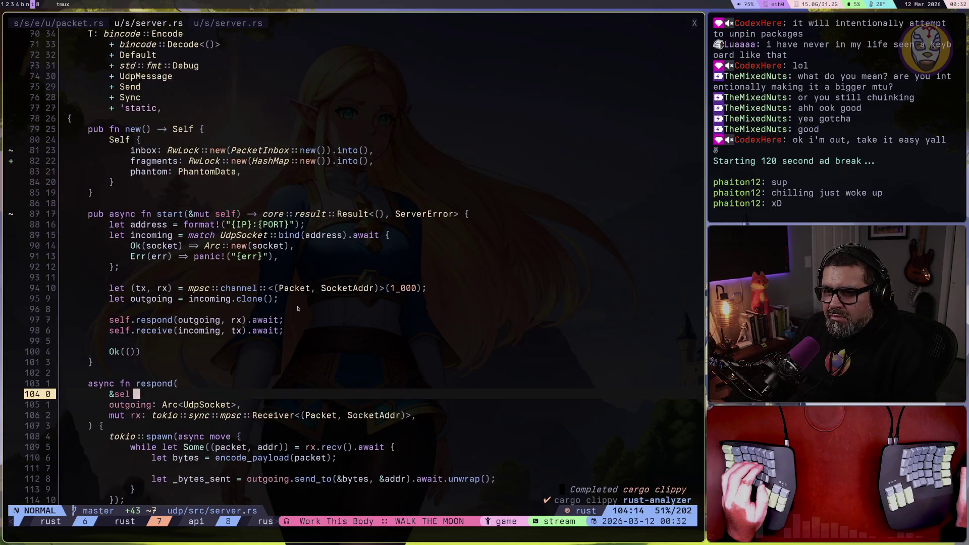
scroll(297, 309, "up", 20)
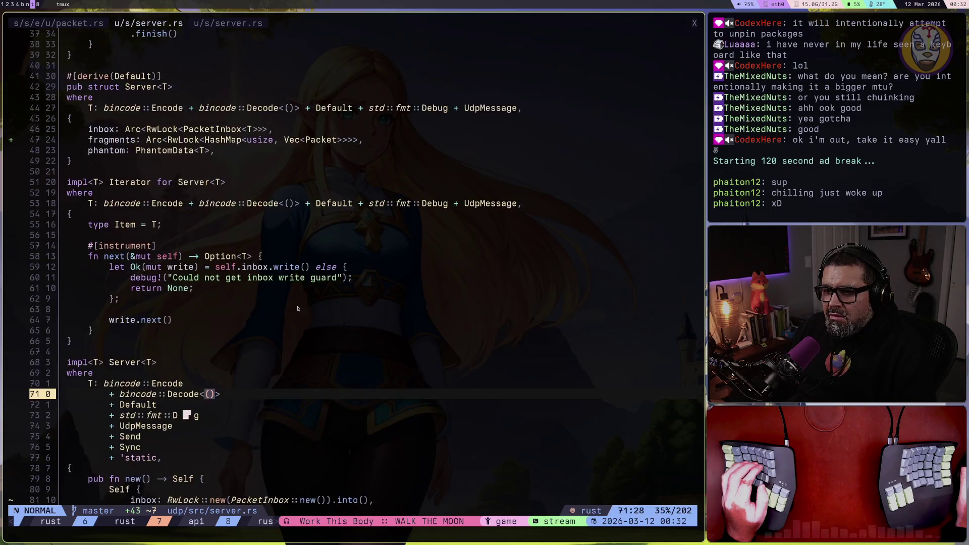
left_click(252, 299)
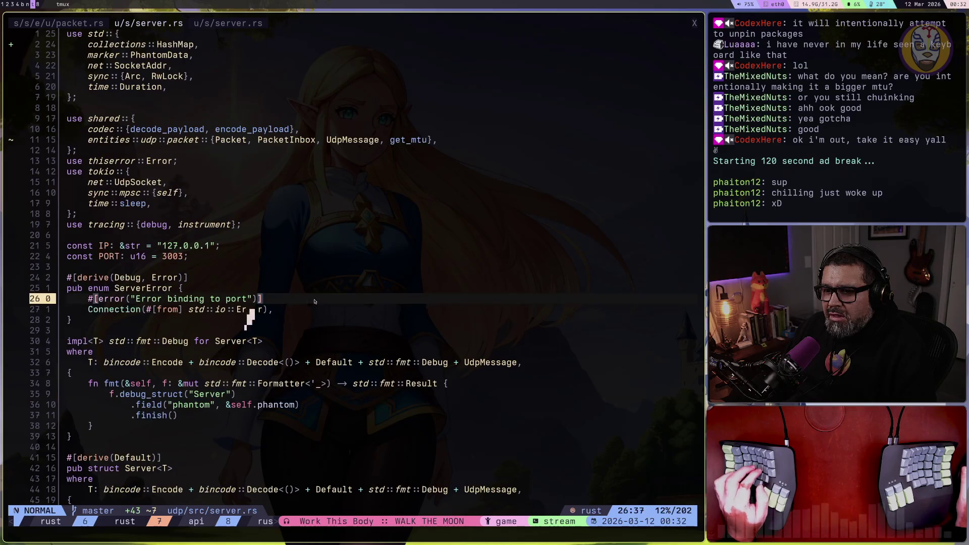
Step: Open lazygit over the editor and read through the full server.rs diff
key("space")
key("g")
key("g")
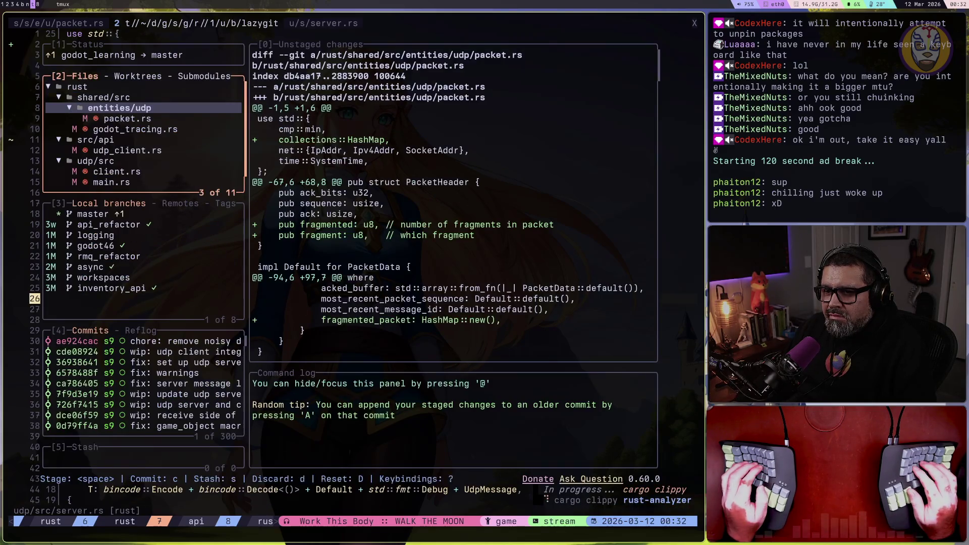
key("j")
key("j")
key("j")
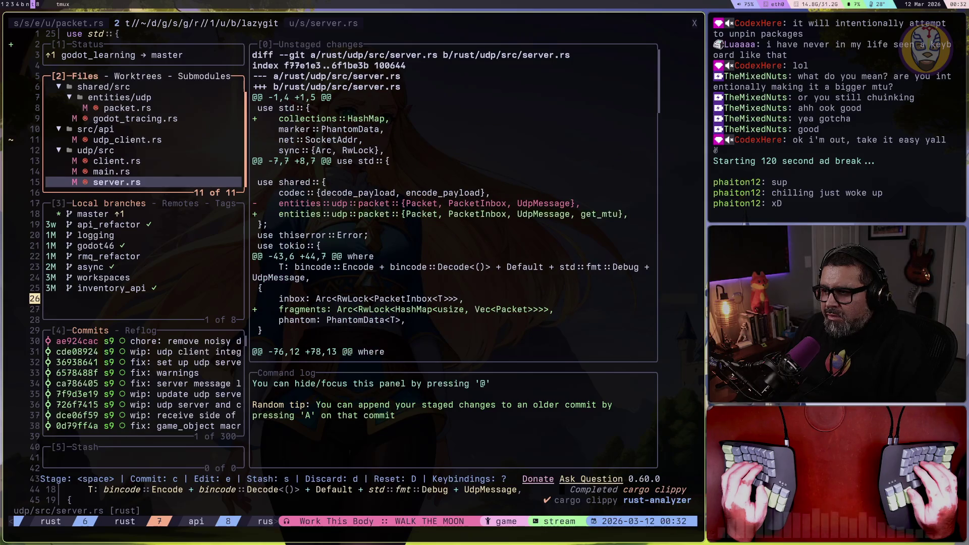
key("J")
key("J")
key("J")
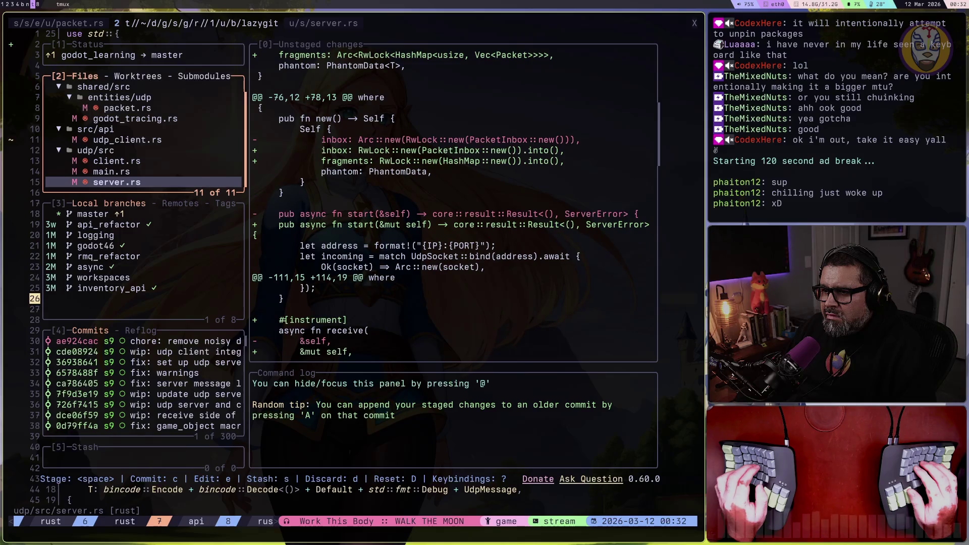
key("J")
key("J")
key("J")
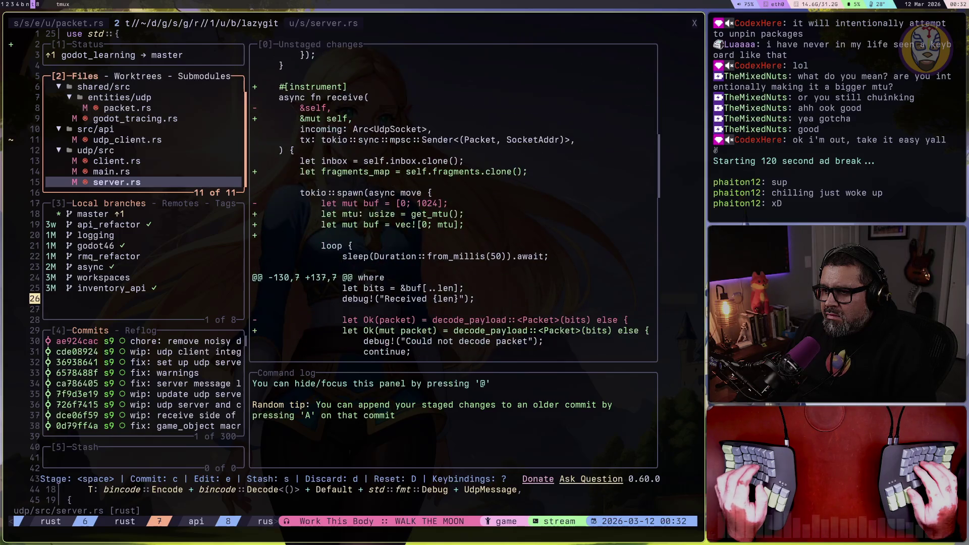
key("J")
key("J")
key("J")
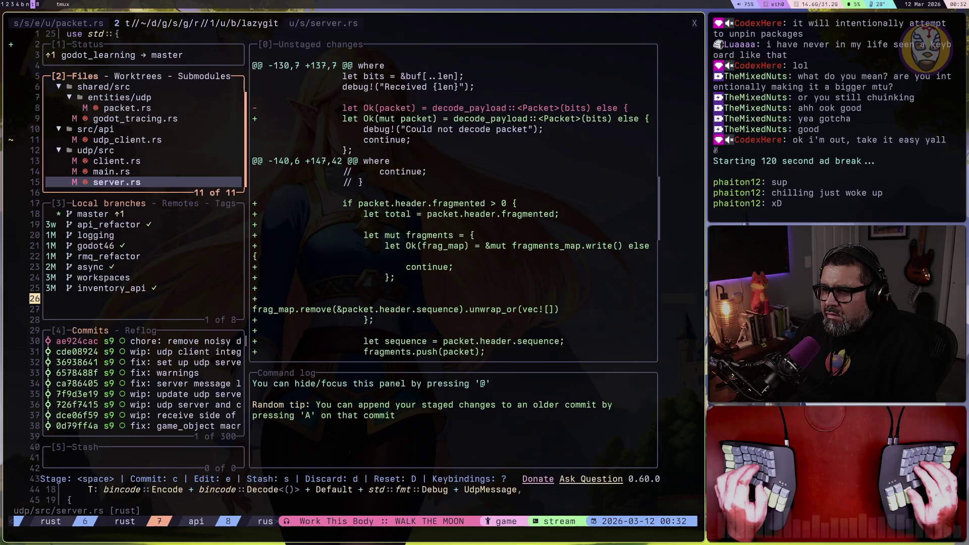
key("J")
key("J")
key("J")
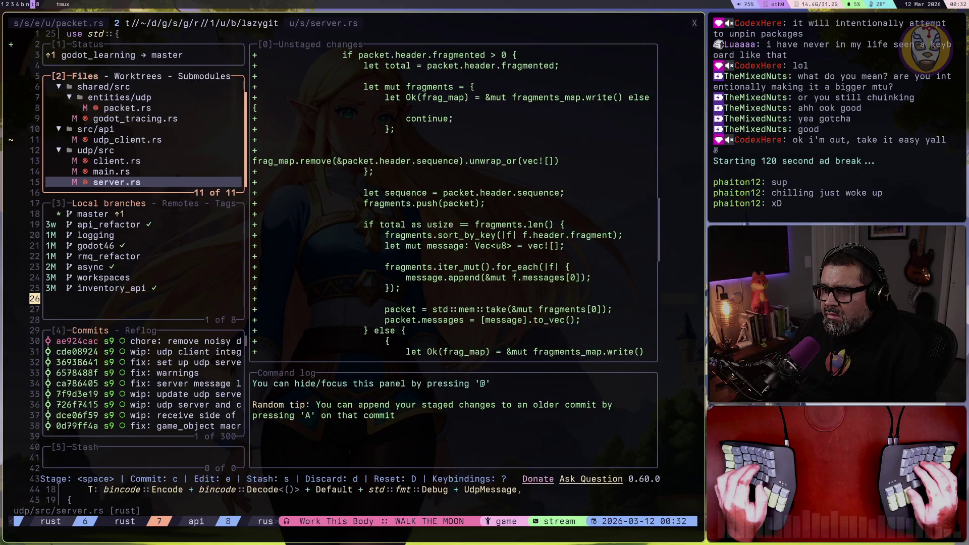
key("J")
key("J")
key("J")
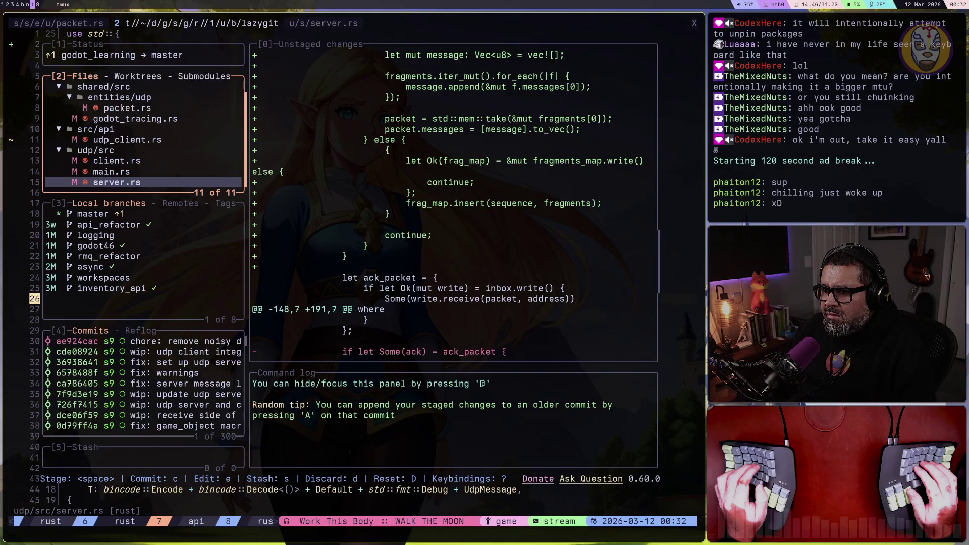
key("J")
key("J")
key("J")
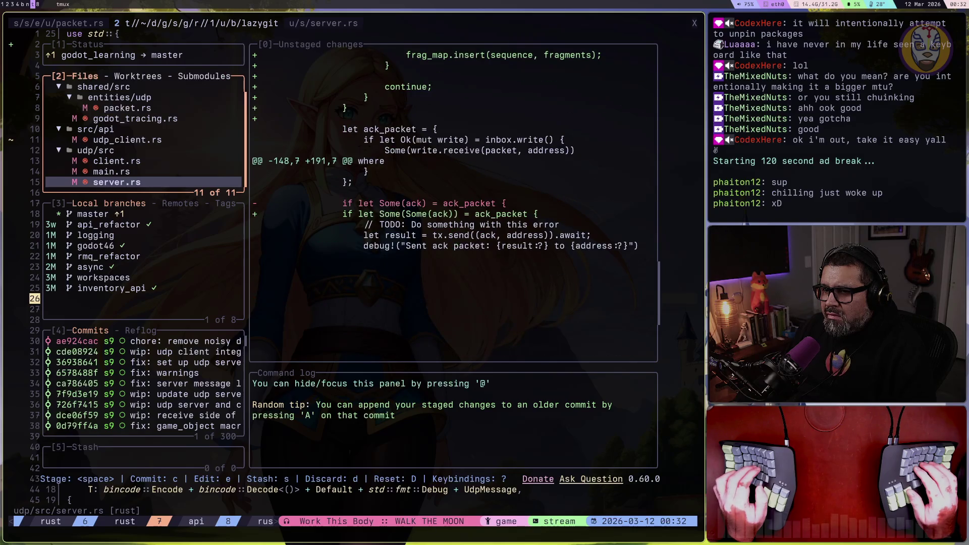
Step: Review the main.rs and client.rs diffs, then select udp_client.rs
key("k")
key("J")
key("J")
key("J")
key("J")
key("J")
key("J")
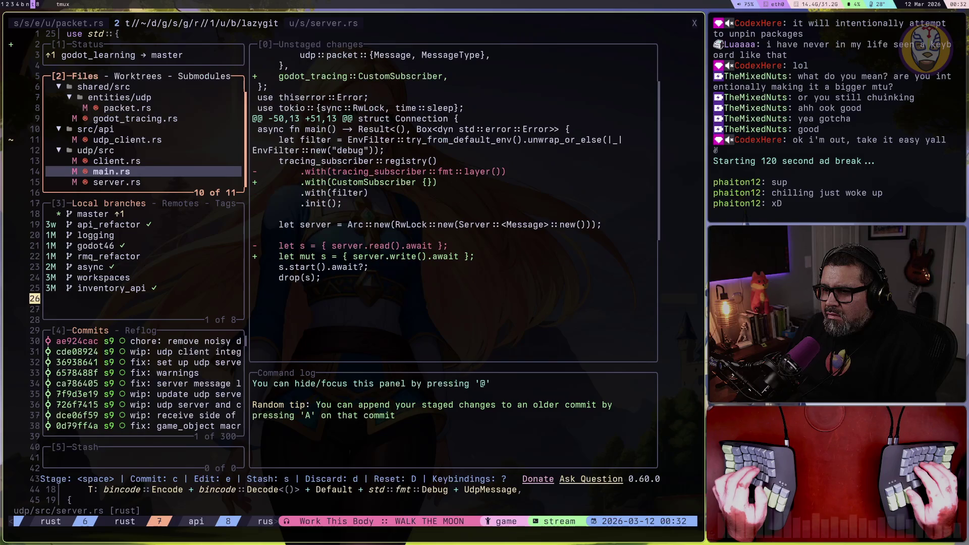
key("k")
key("J")
key("J")
key("J")
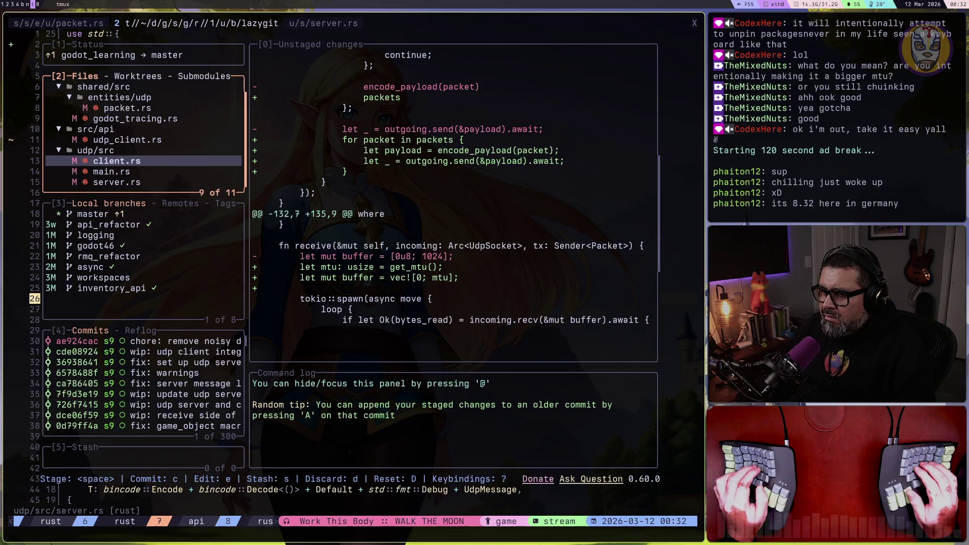
key("J")
key("J")
key("J")
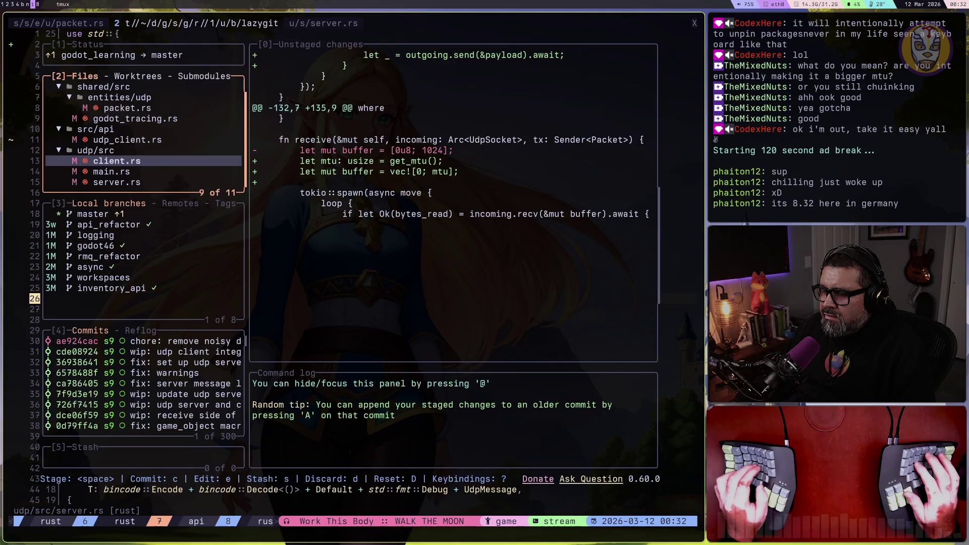
key("K")
key("K")
key("K")
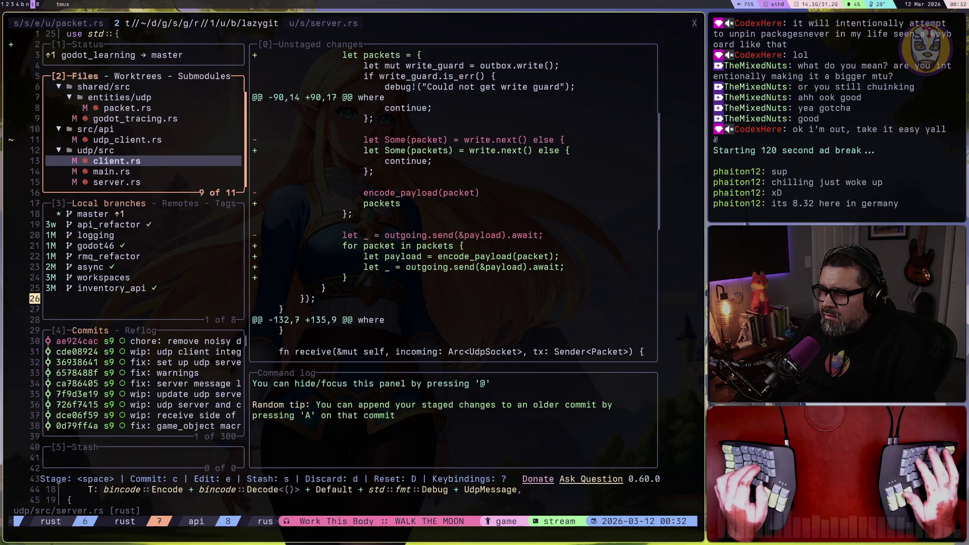
key("K")
key("K")
key("K")
key("K")
key("K")
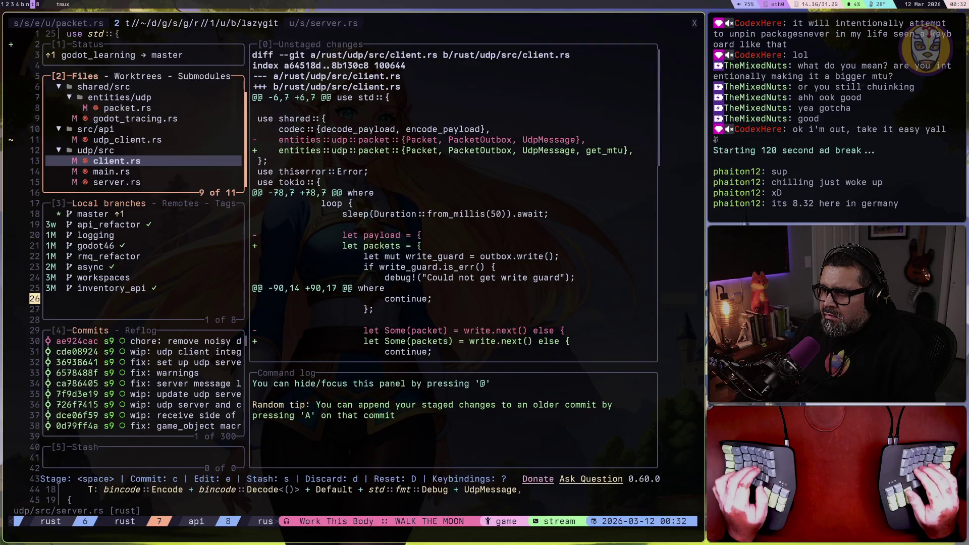
key("k")
key("k")
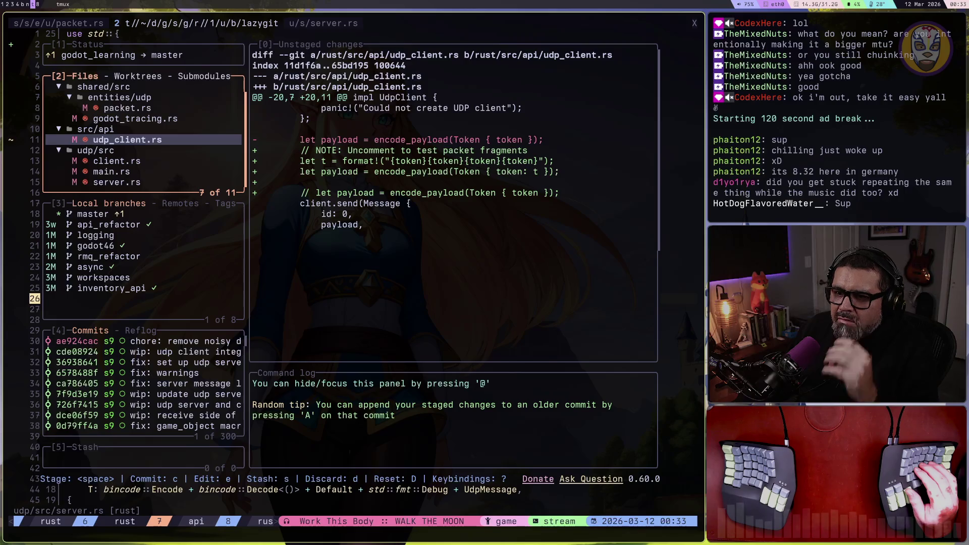
Step: Open udp_client.rs and comment out the repeated-token fragment test lines 24–25
key("e")
key("j")
key("j")
key("j")
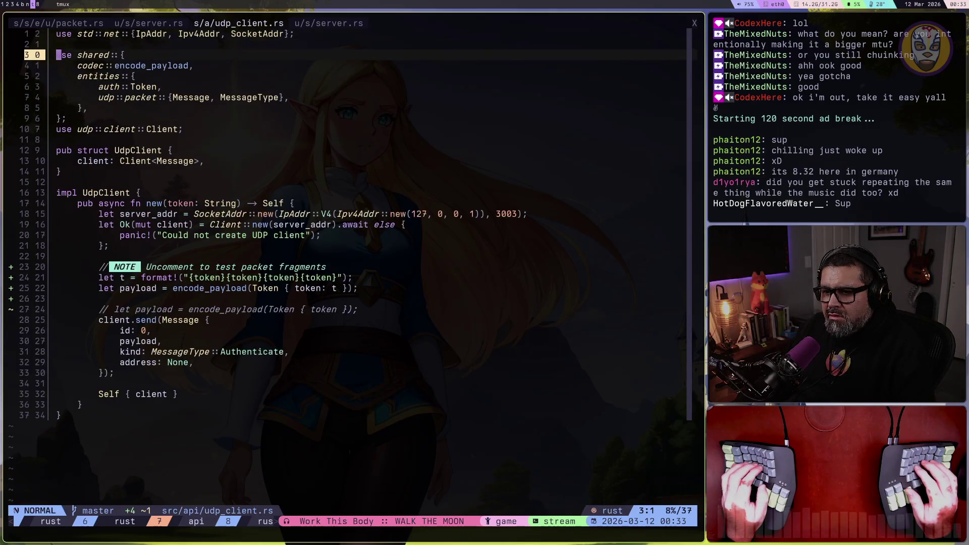
key("j")
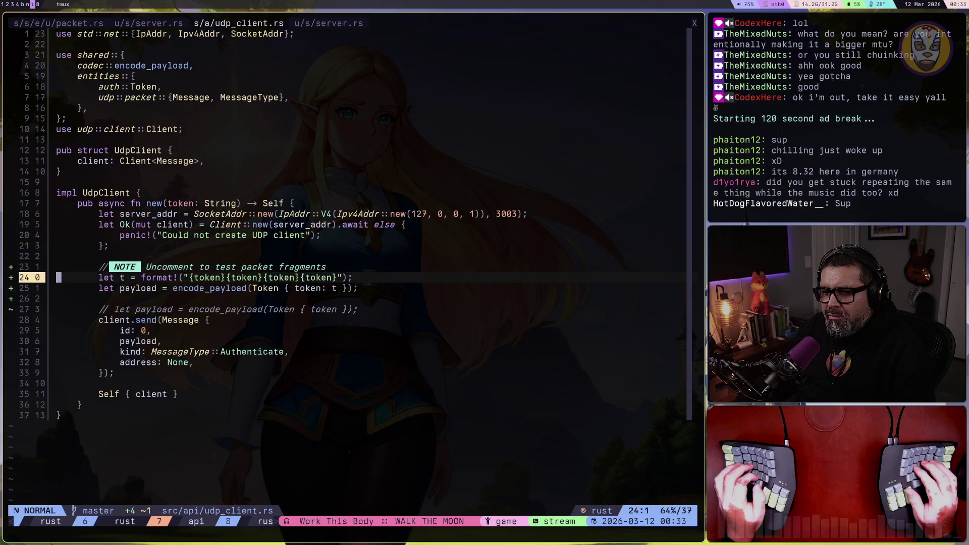
key("shift+v")
key("j")
key("g")
key("c")
key("j")
key("j")
key("j")
Step: Uncomment the encode_payload line so the plain token is sent, and save udp_client.rs
key("g")
key("c")
key("c")
key("ctrl+s")
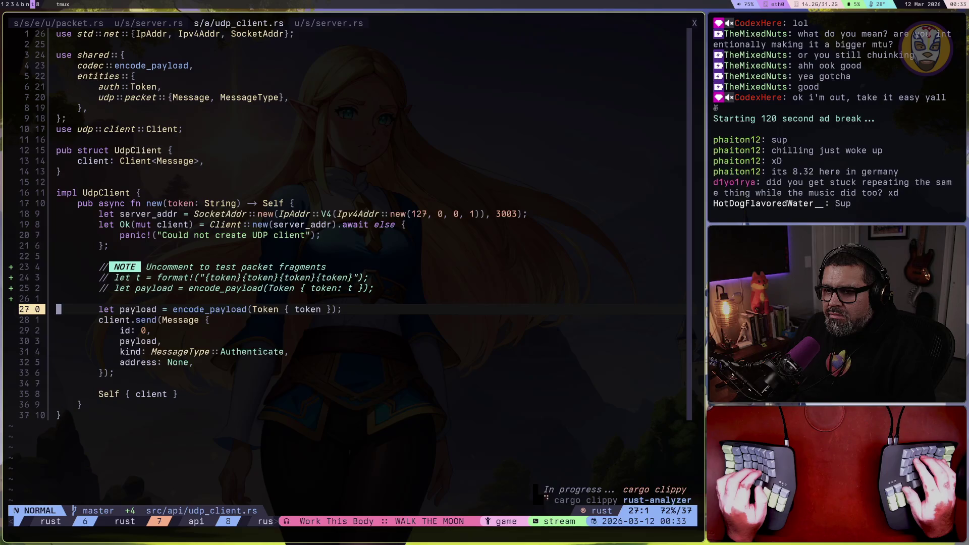
key("space")
Step: Scroll through the godot_tracing.rs and packet.rs diffs, then open packet.rs in Neovim
key("g")
key("g")
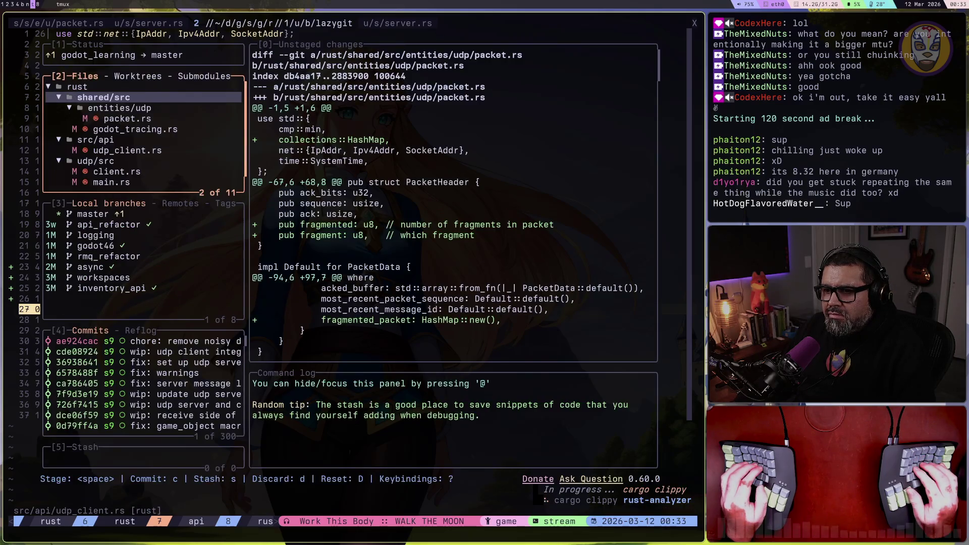
key("j")
key("j")
key("j")
key("k")
key("k")
key("k")
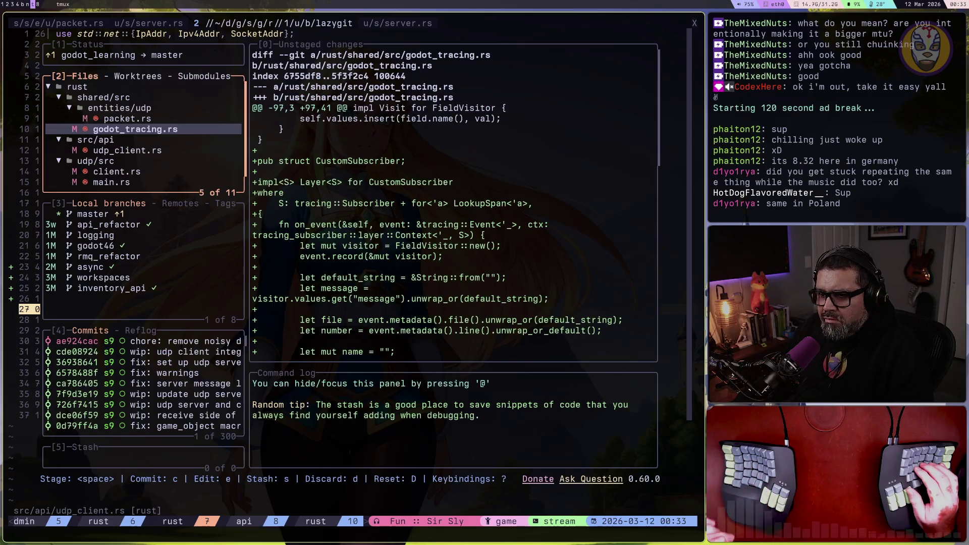
key("J")
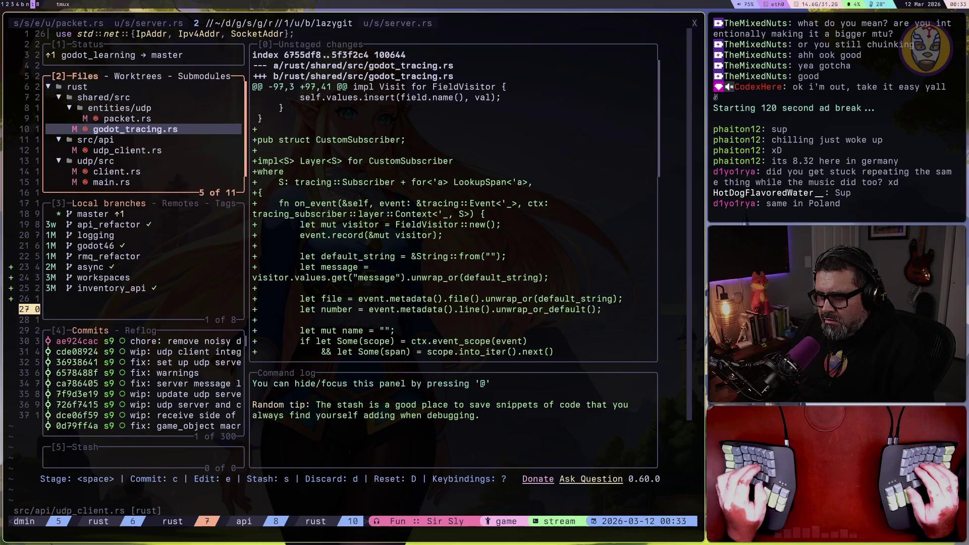
key("J")
key("J")
key("J")
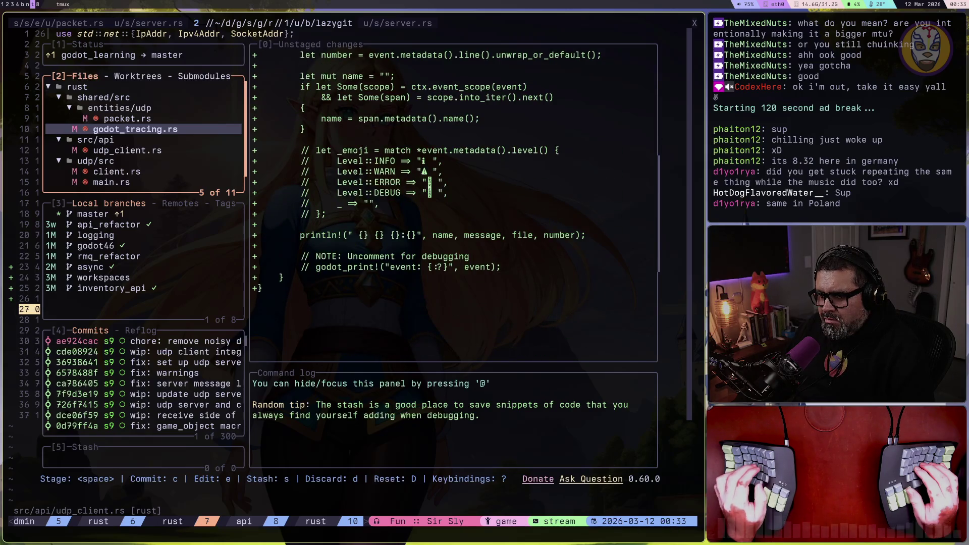
key("k")
key("J")
key("J")
key("J")
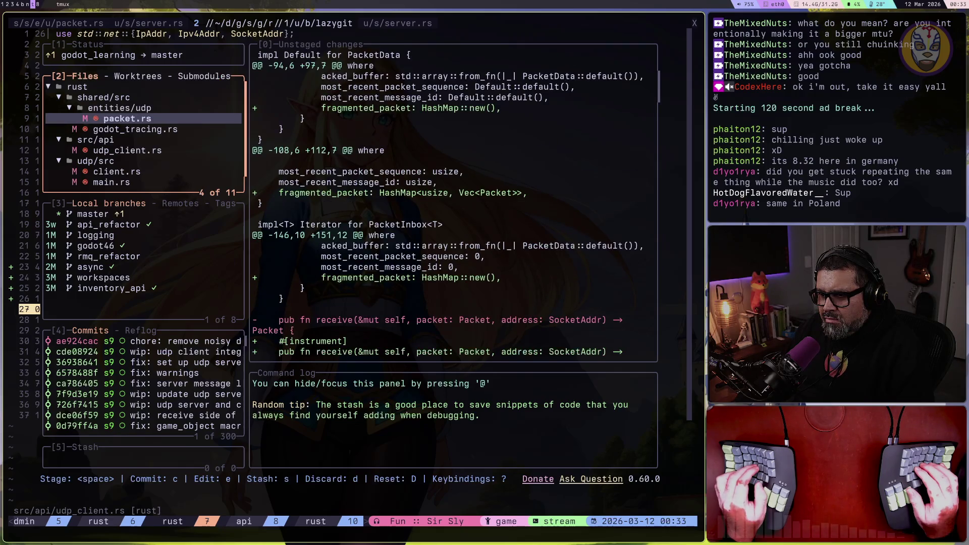
key("J")
key("J")
key("J")
key("J")
key("J")
key("J")
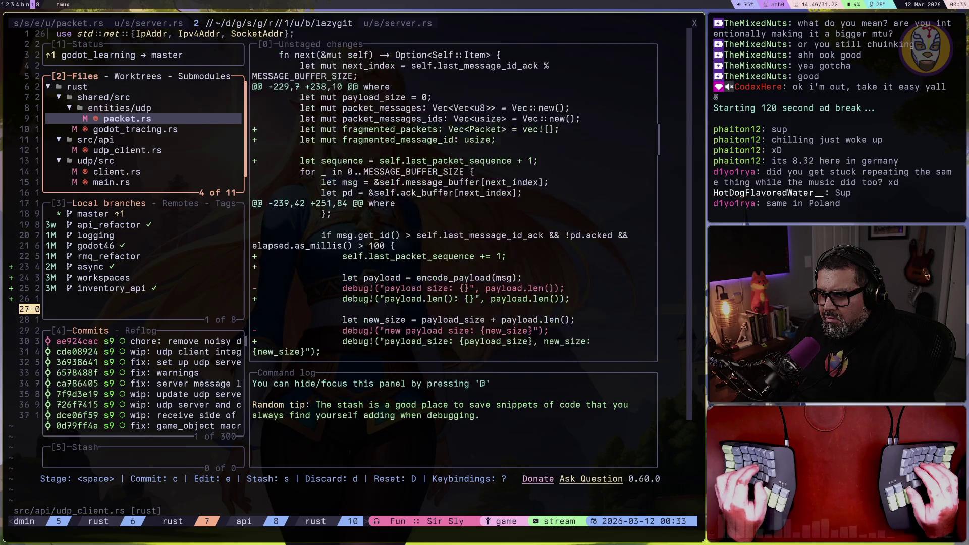
key("J")
key("J")
key("J")
key("J")
key("J")
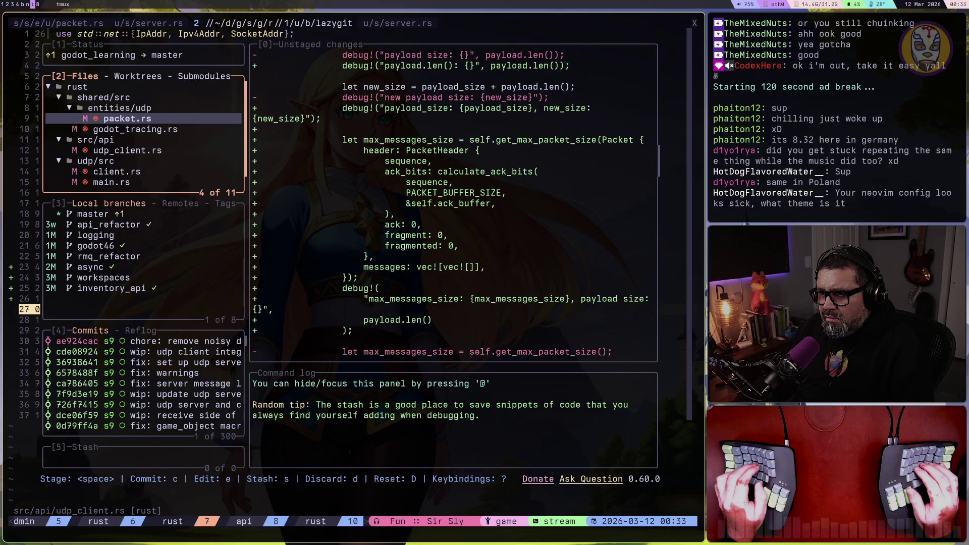
key("e")
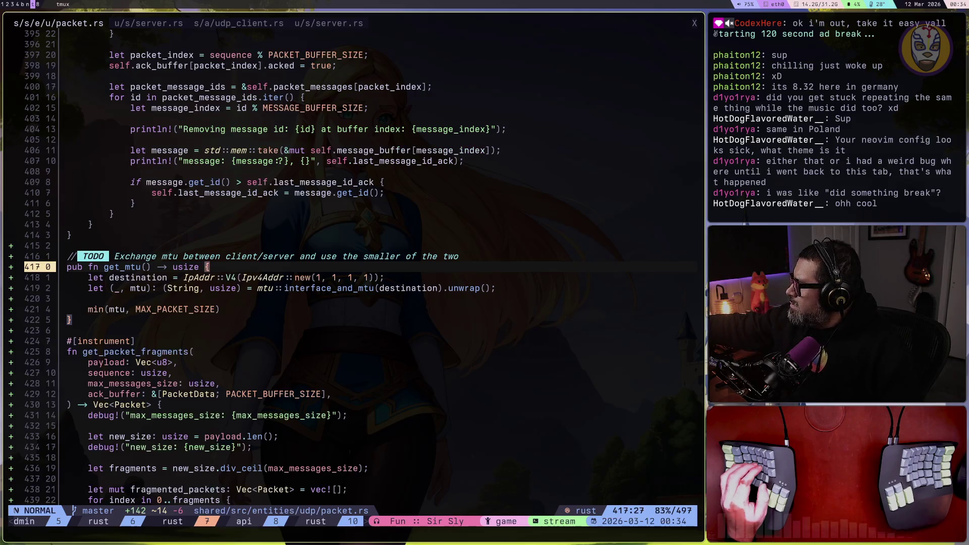
Step: Jump to get_packet_fragments in packet.rs and look over the function and its fragment test
key("8")
key("j")
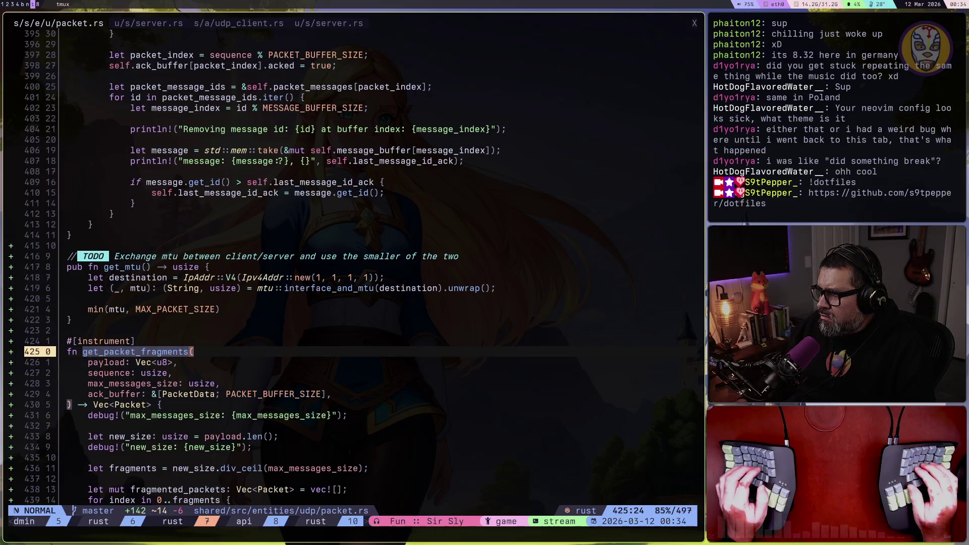
key("ctrl+d")
key("ctrl+d")
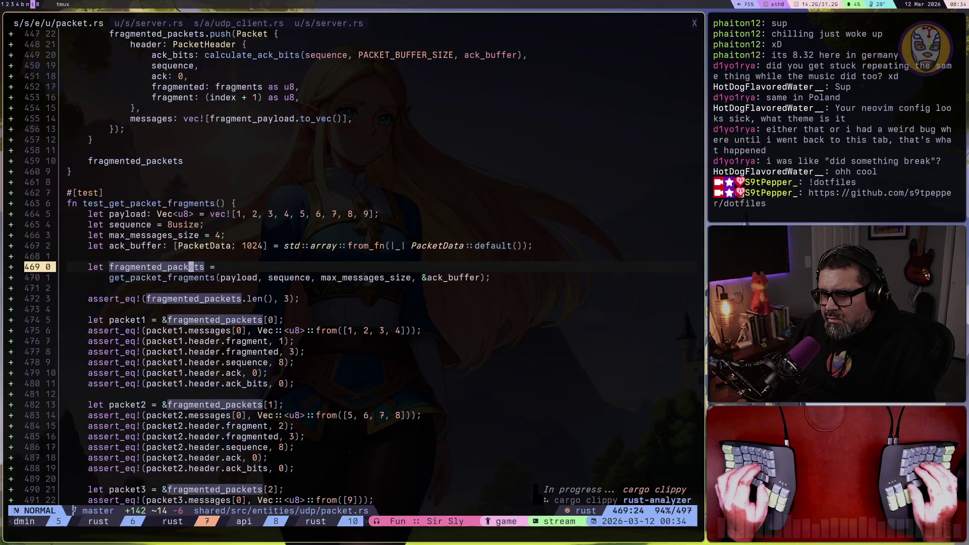
key("ctrl+d")
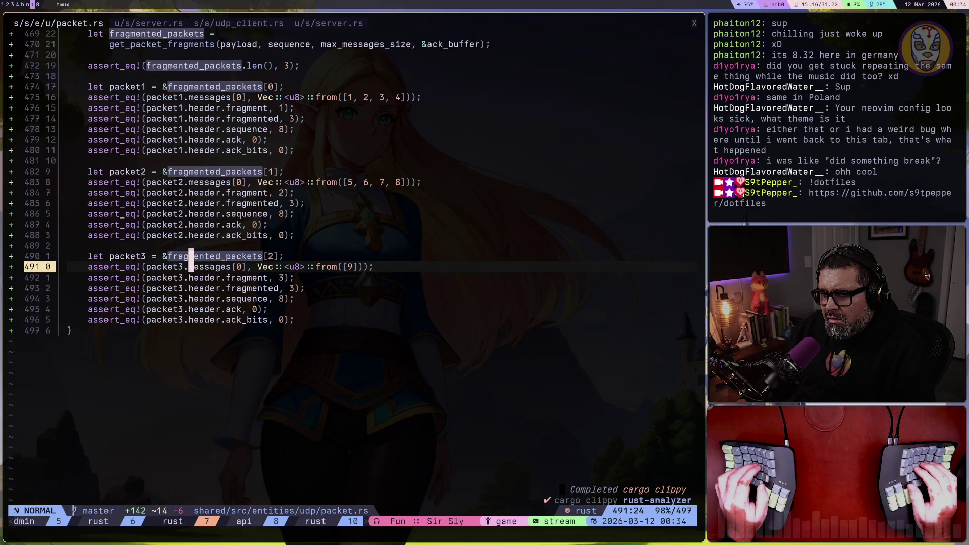
key("ctrl+u")
key("ctrl+u")
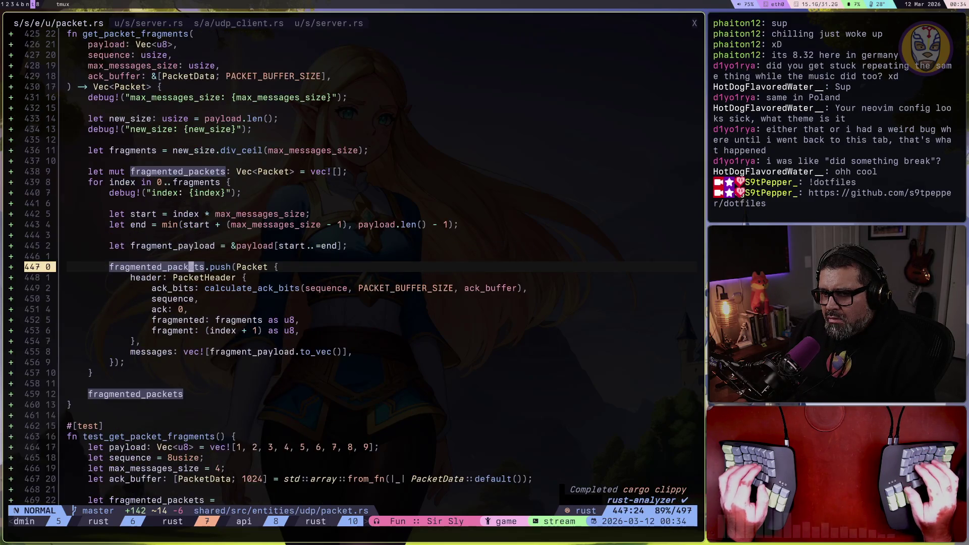
Step: Delete the index, max_messages_size and new_size debug! lines from get_packet_fragments
key("k")
key("k")
key("k")
key("k")
key("k")
key("d")
key("d")
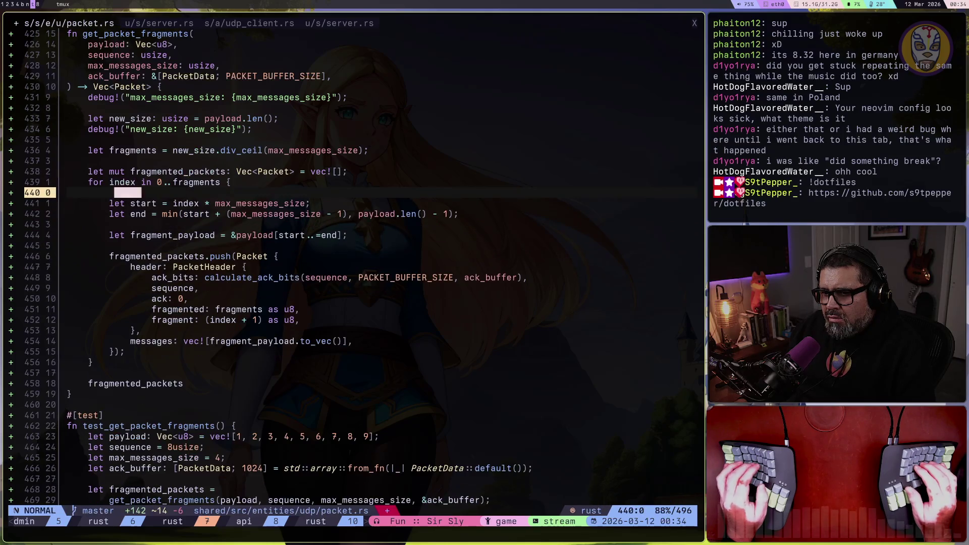
key("d")
key("d")
key("k")
key("k")
key("k")
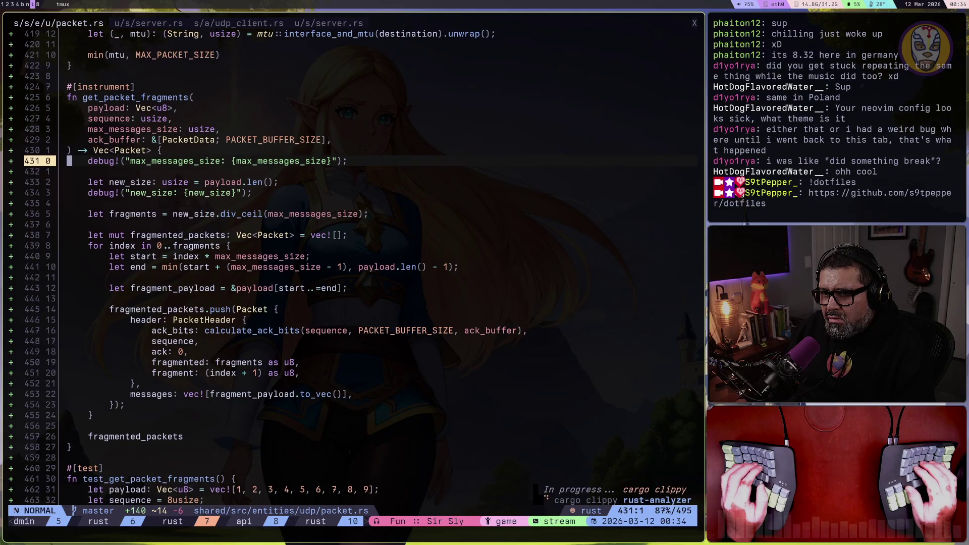
key("d")
key("d")
key("d")
key("d")
key("j")
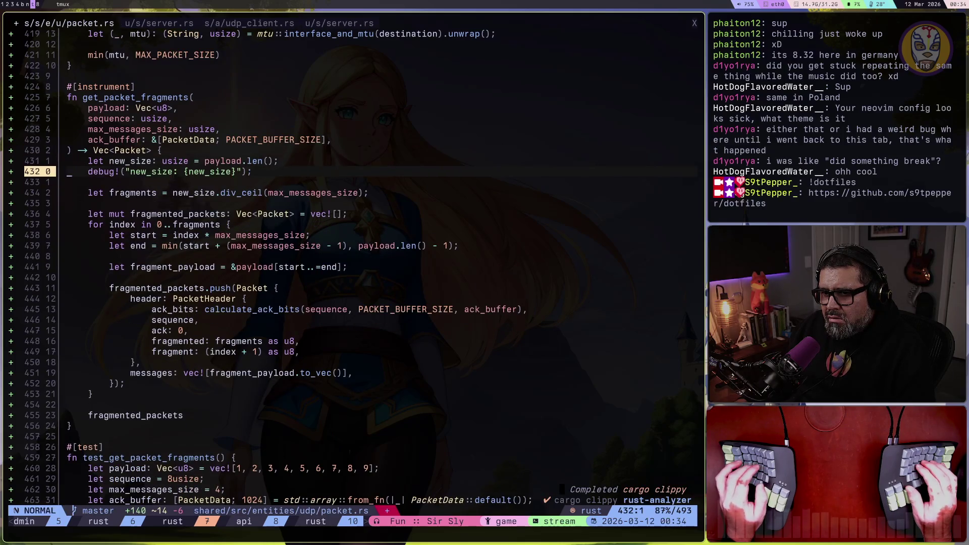
key("d")
key("d")
key("d")
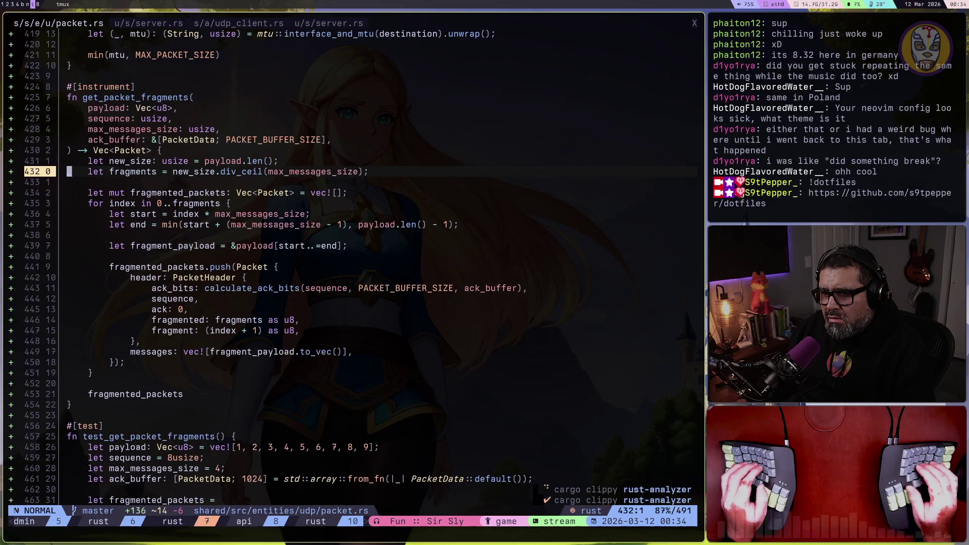
key("k")
key("k")
key("k")
key("j")
key("j")
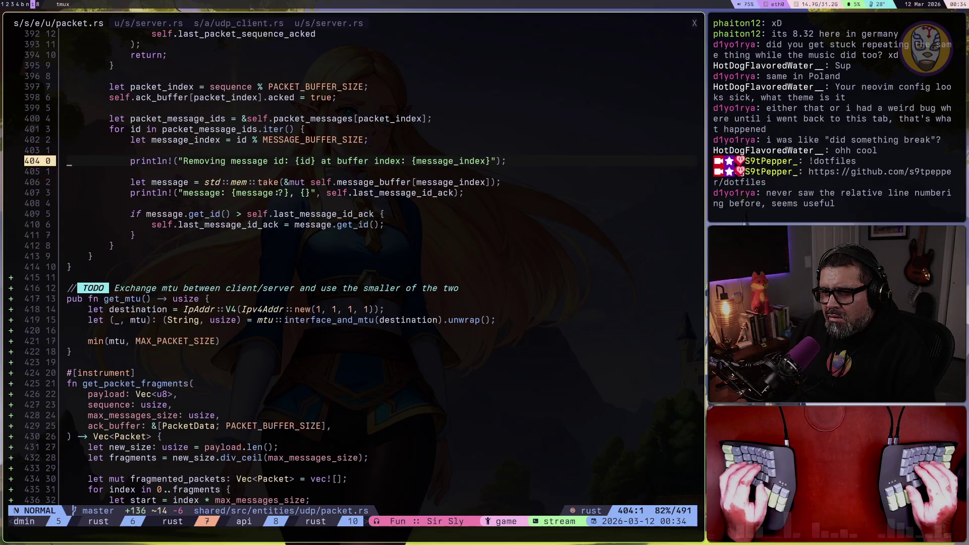
Step: Delete the 'Removing message id' and message println! lines plus leftover blank lines in ack's loop
key("d")
key("d")
key("j")
key("j")
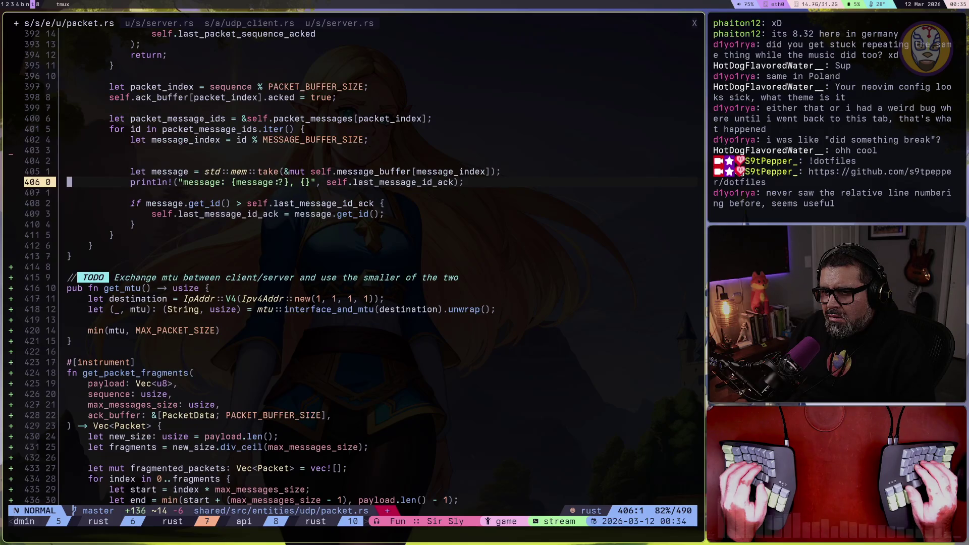
key("d")
key("d")
key("d")
key("d")
key("d")
key("Escape")
key("k")
key("k")
key("d")
key("d")
key("k")
key("d")
key("d")
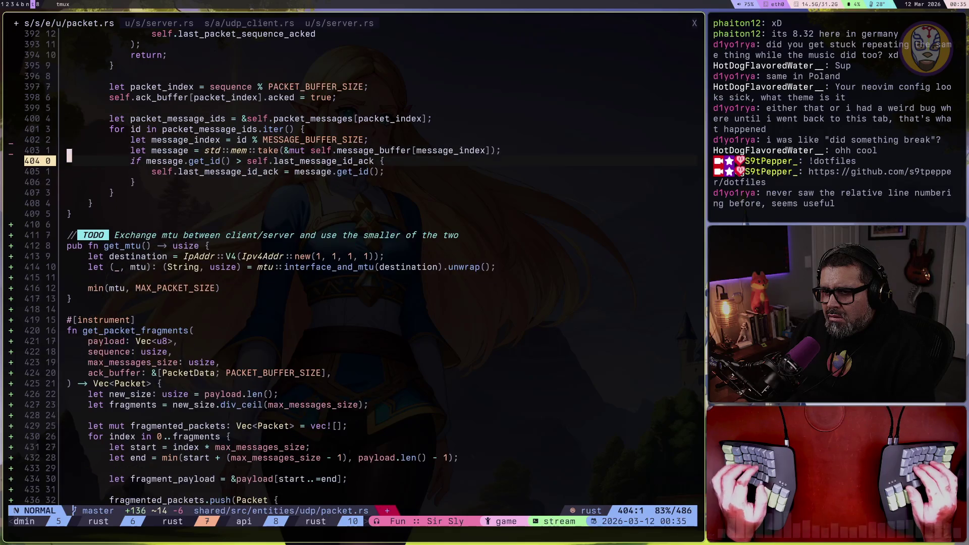
key("k")
Step: Remove the ack println! block and the ack() sequence println, then save packet.rs
key("braceleft")
key("braceleft")
key("braceleft")
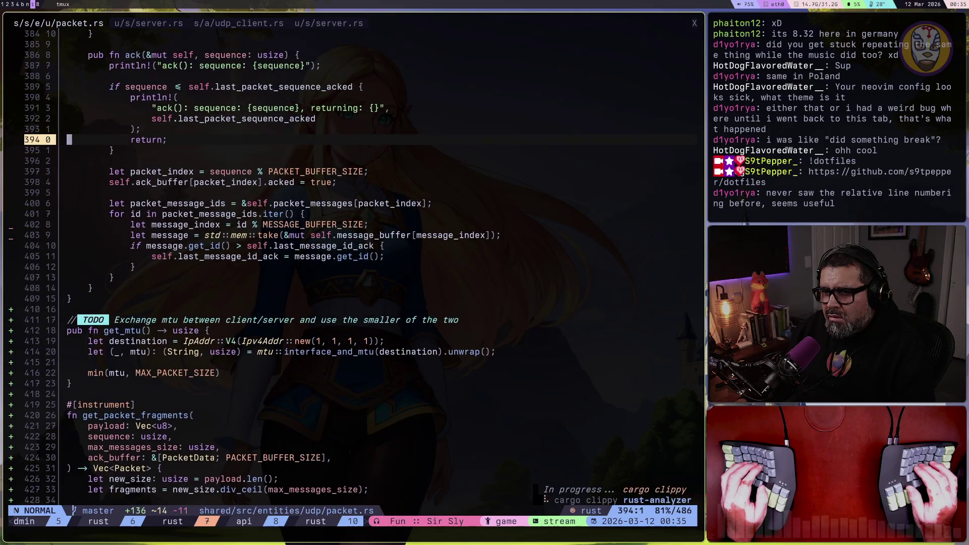
key("6")
key("j")
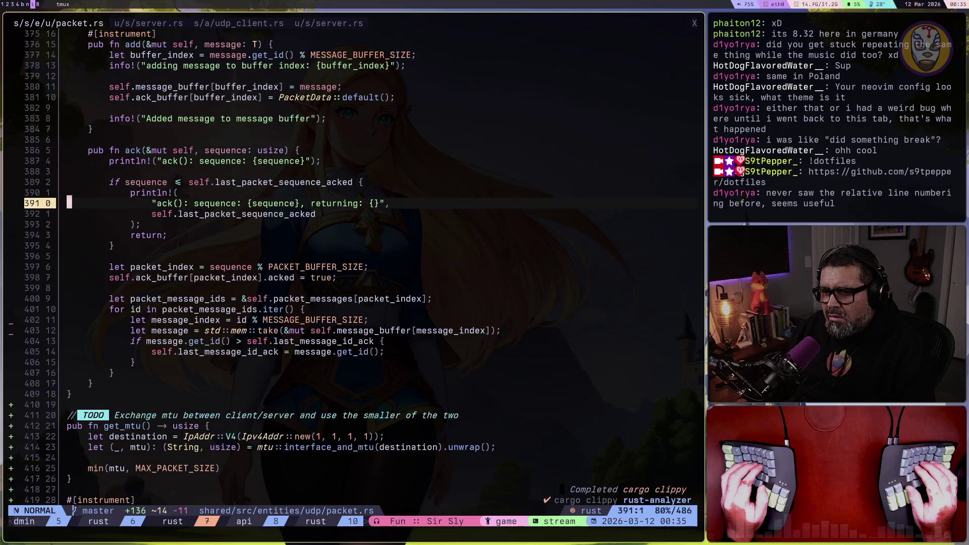
key("j")
key("j")
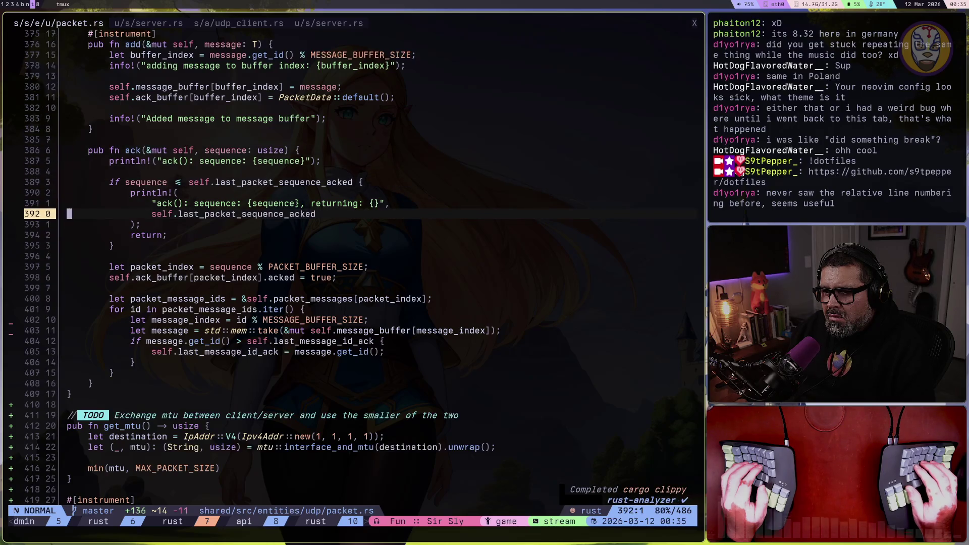
key("shift+v")
key("k")
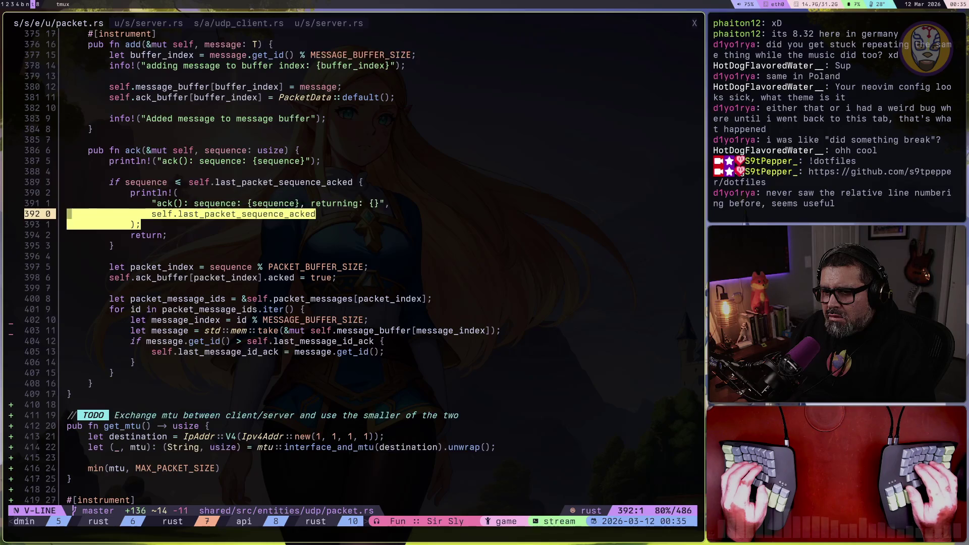
key("k")
key("k")
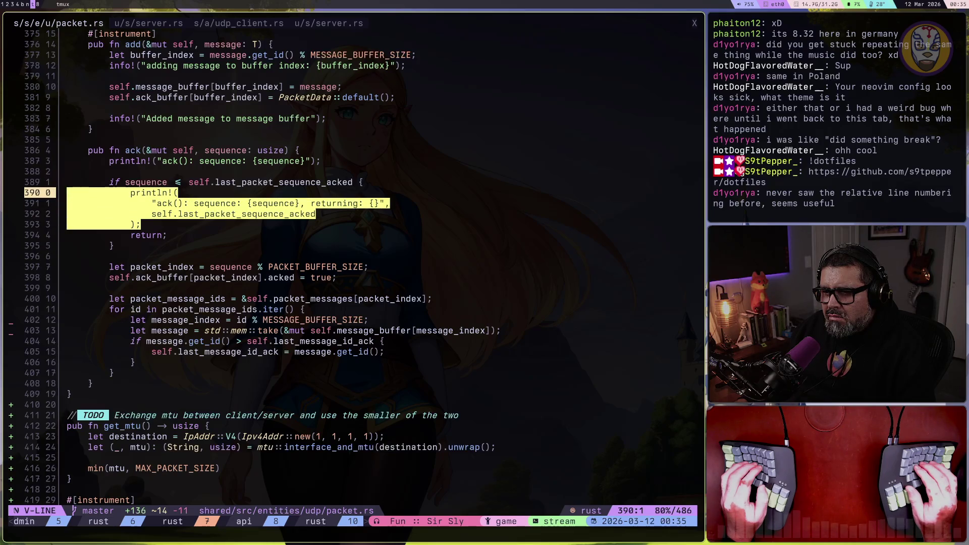
key("d")
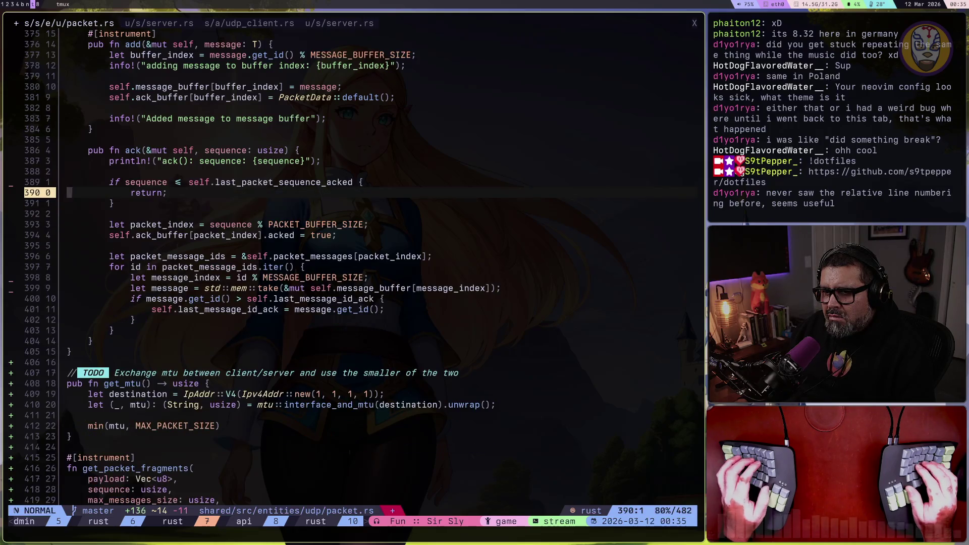
key("k")
key("k")
key("k")
type("dj:w")
key("Return")
key("5")
key("k")
Step: Delete the 'Added message' info! line from add and save packet.rs
key("ctrl+y")
key("ctrl+y")
key("ctrl+y")
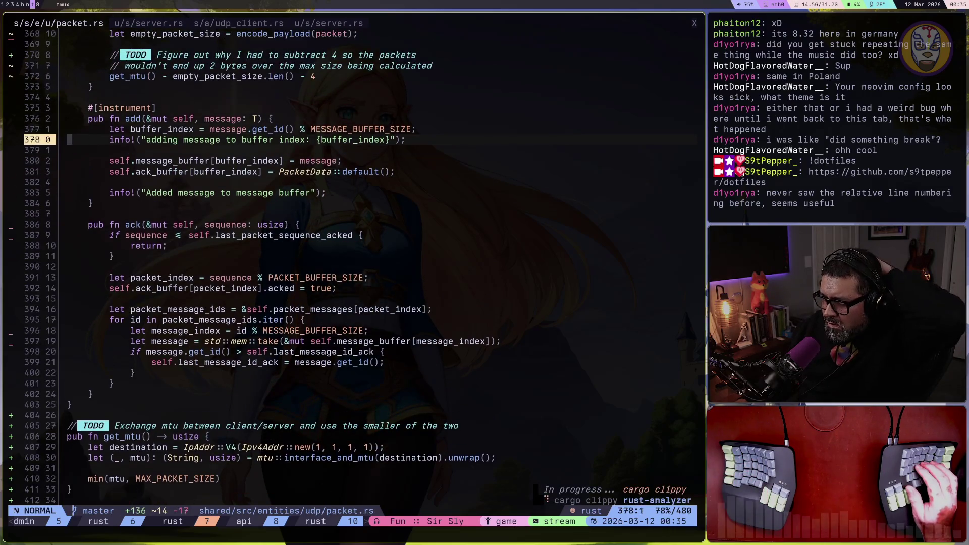
key("j")
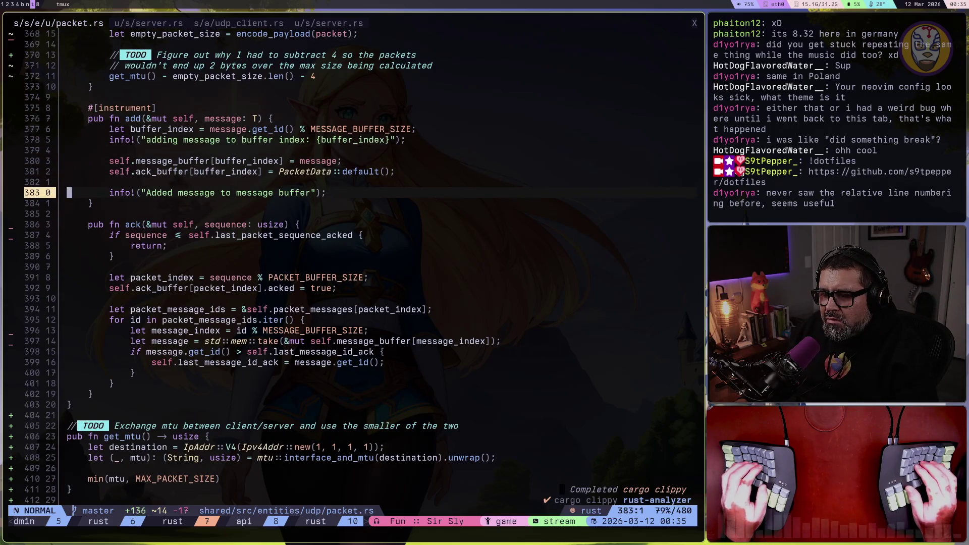
key("k")
key("d")
key("d")
key("d")
key("d")
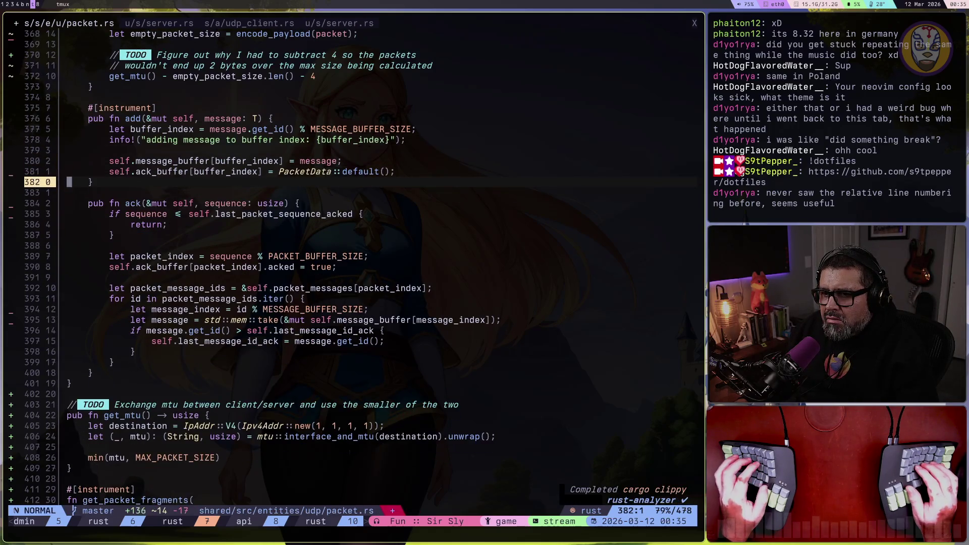
key("3")
key("k")
key("k")
key("d")
key("d")
key("ctrl+s")
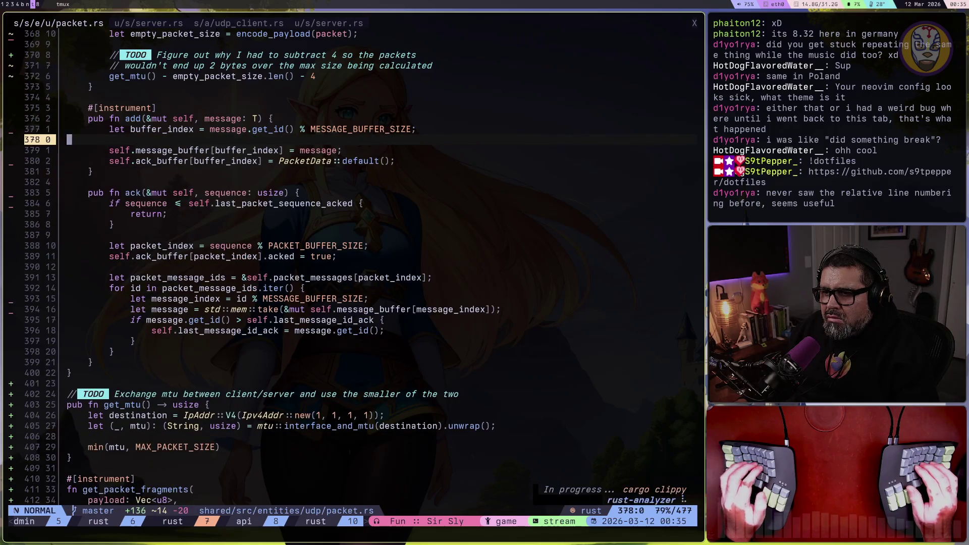
key("ctrl+u")
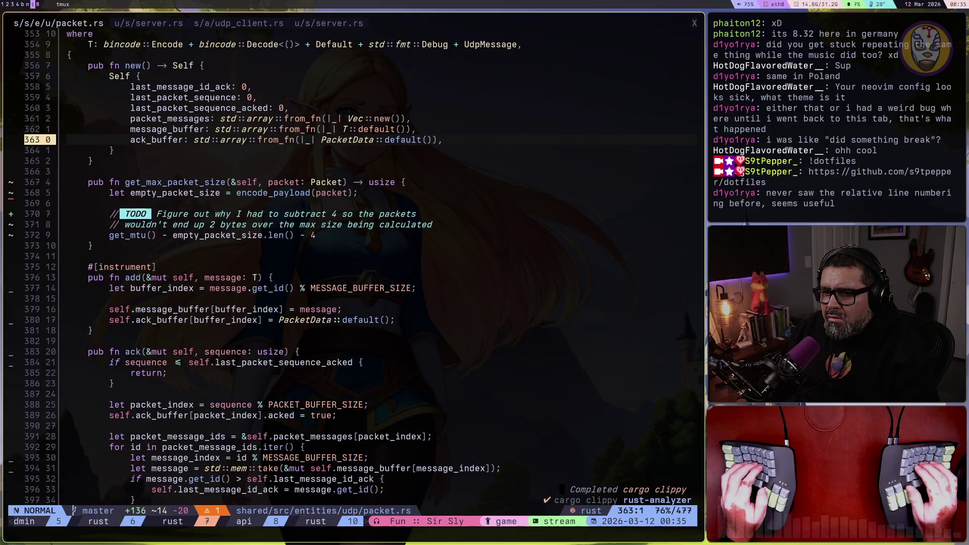
Step: Delete the leftover debug! lines (max_messages_size block, payload_size and payload.len logs) from the outbox code
key("ctrl+u")
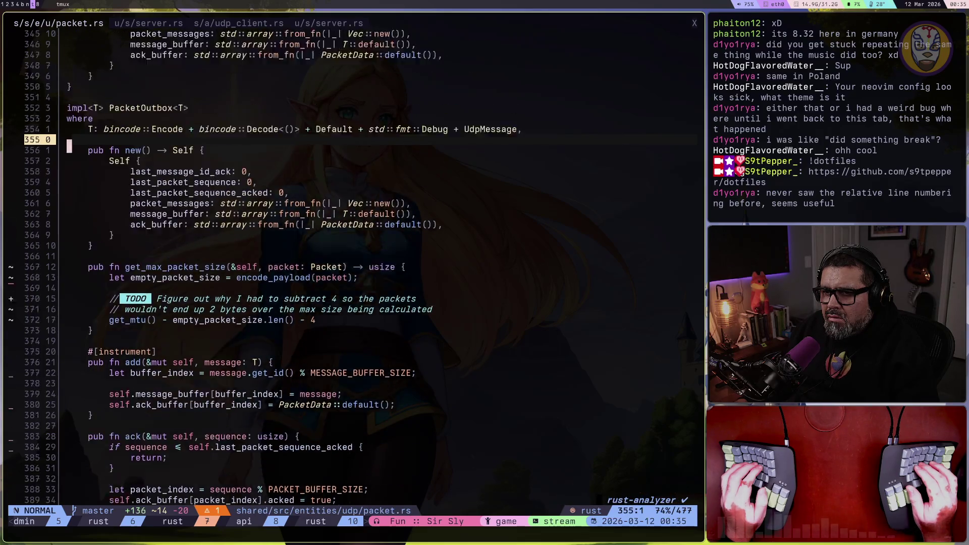
key("ctrl+u")
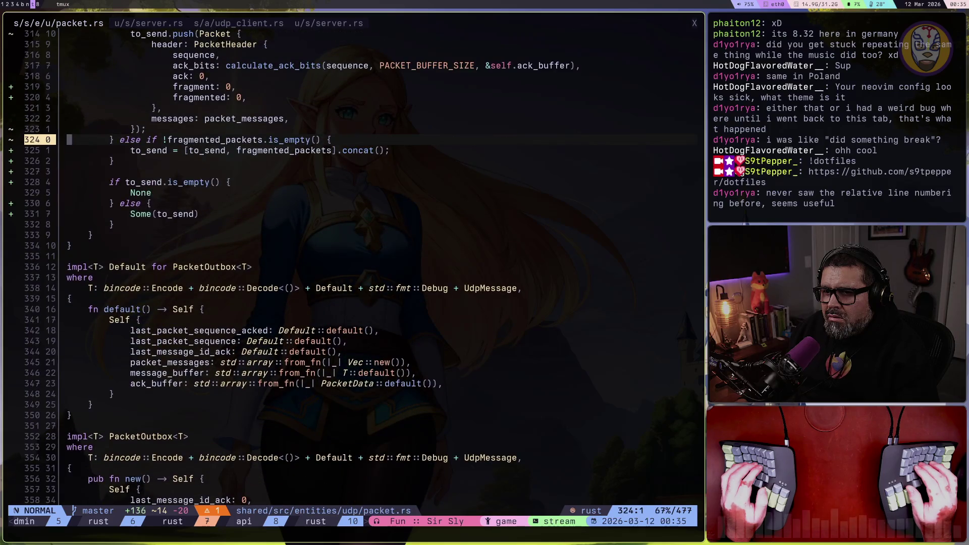
key("ctrl+u")
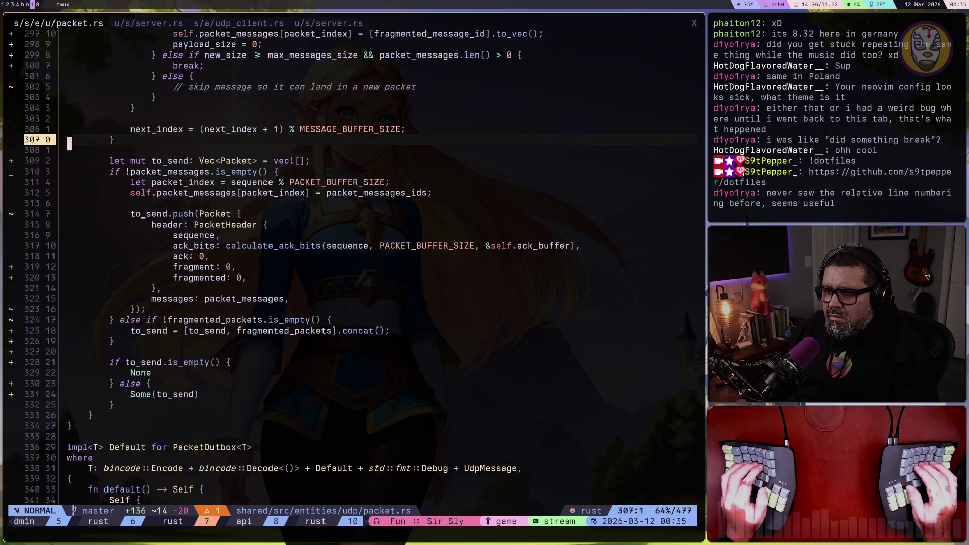
key("k")
key("k")
key("k")
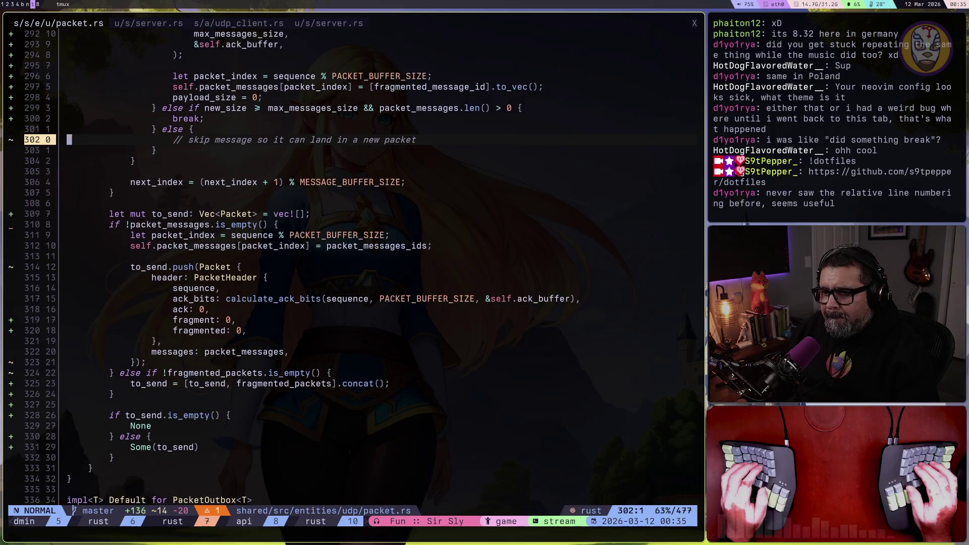
key("ctrl+u")
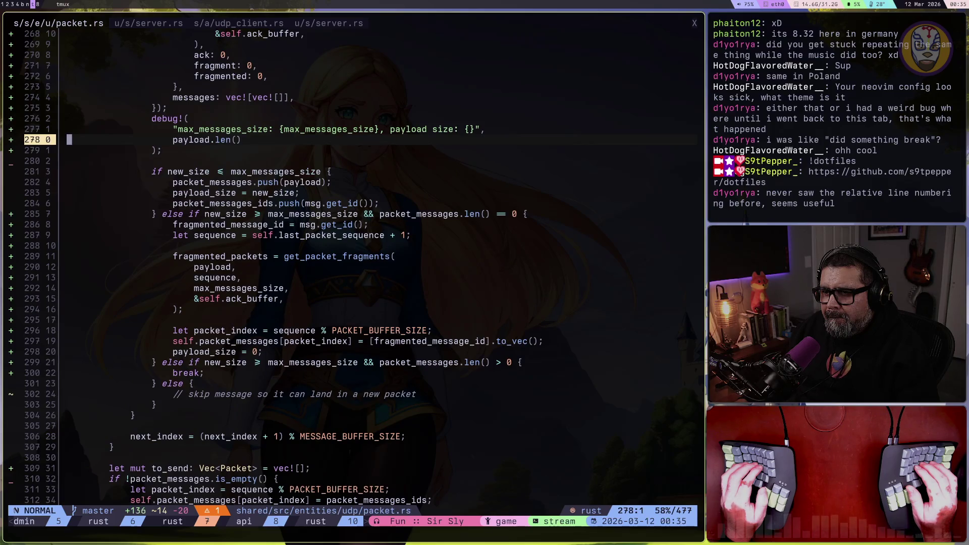
key("k")
key("k")
key("shift+v")
key("j")
key("j")
key("j")
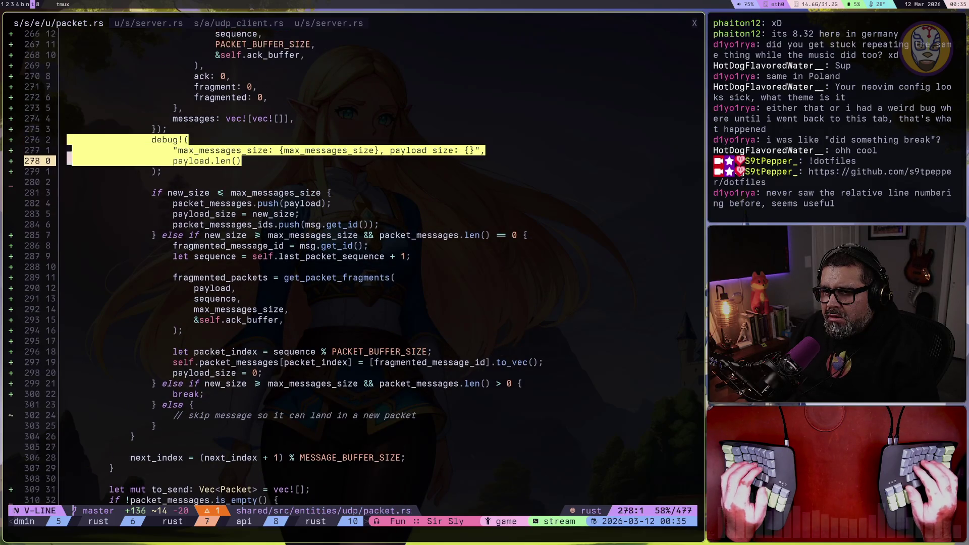
key("d")
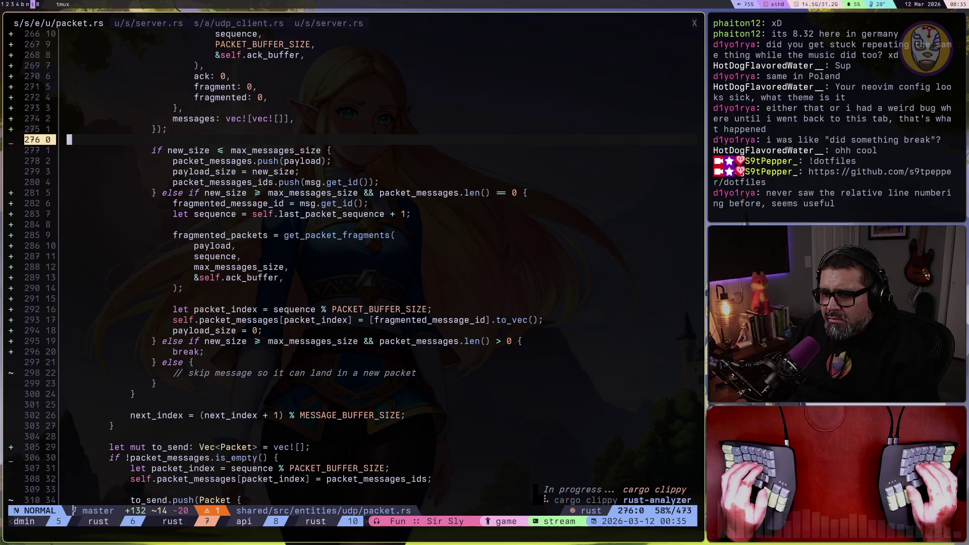
key("k")
key("k")
key("k")
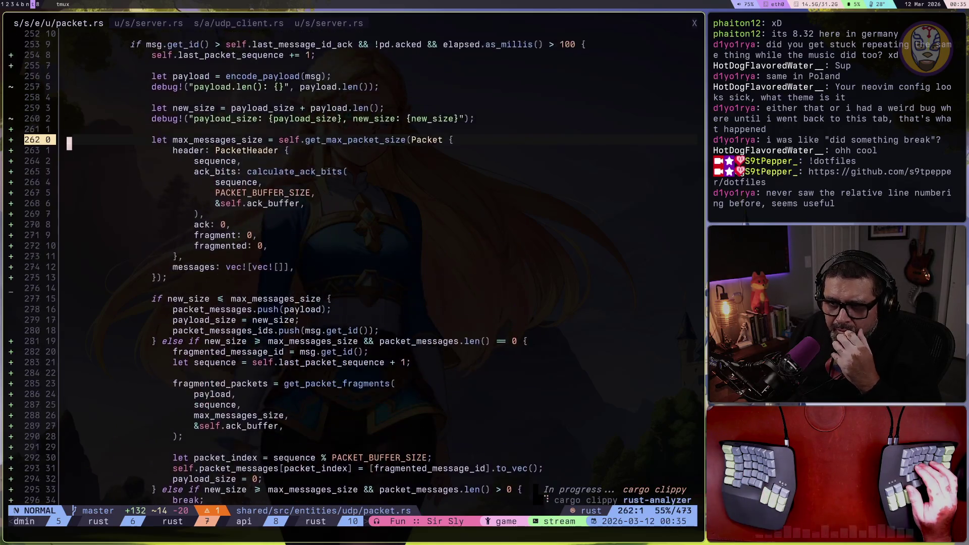
key("j")
key("j")
key("j")
key("d")
key("d")
key("k")
key("k")
key("k")
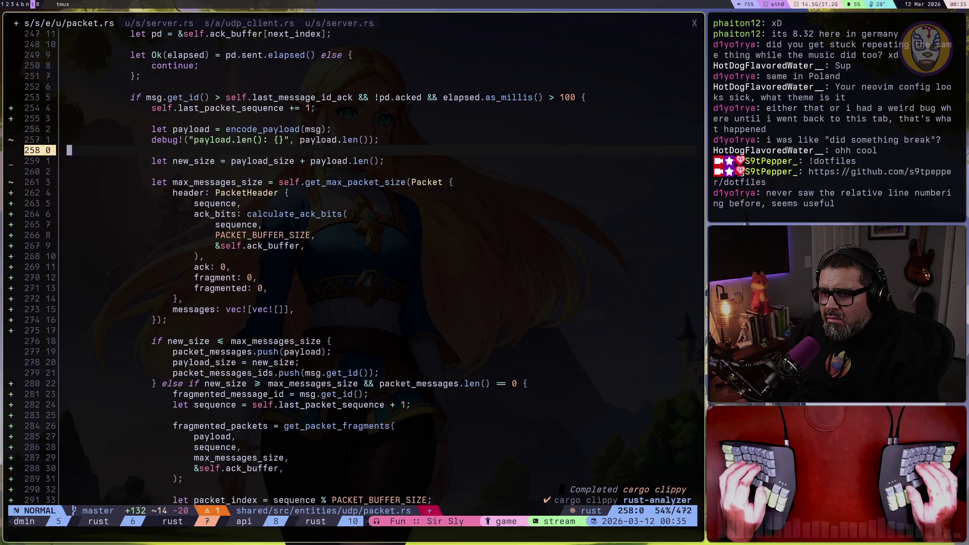
key("d")
key("d")
key("d")
key("d")
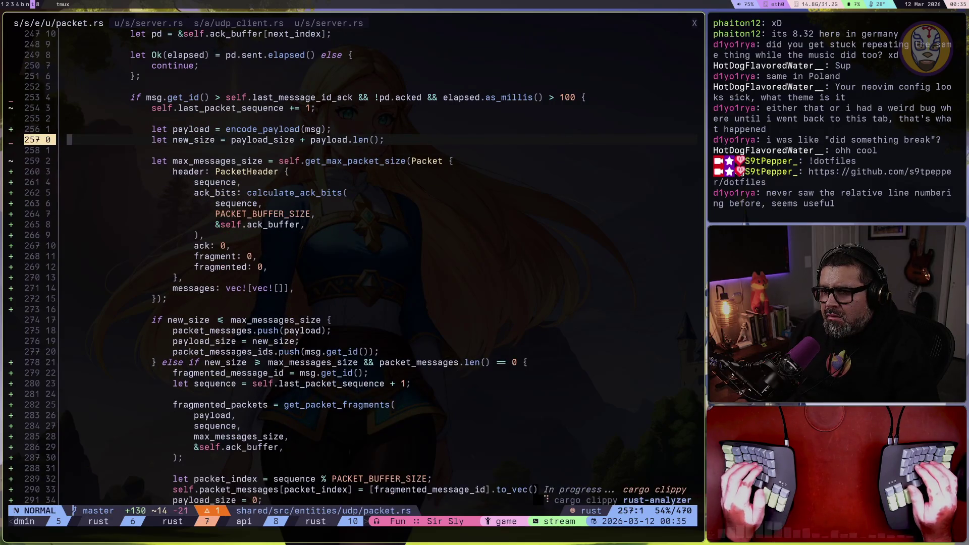
key("k")
key("k")
key("k")
key("k")
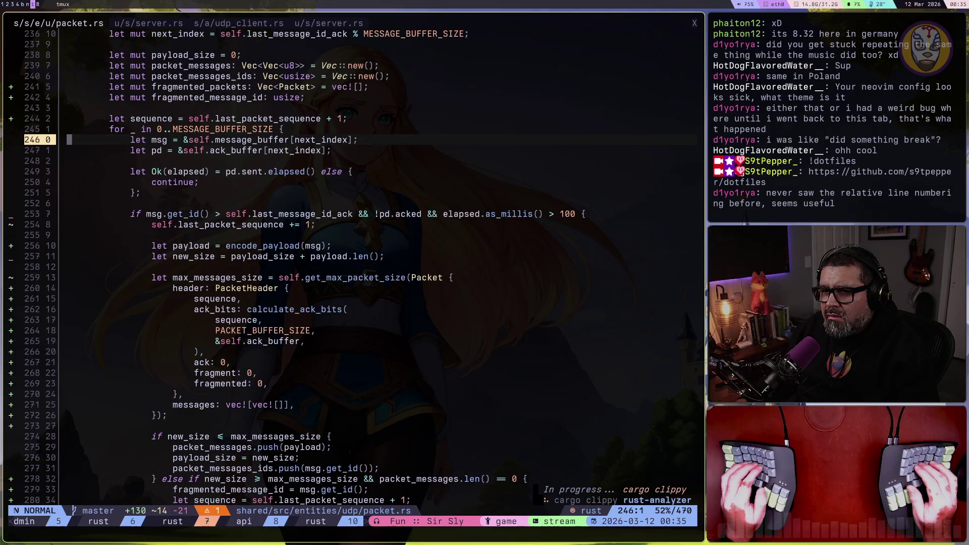
Step: Remove 'debug, info,' from the tracing import, leaving only info_span and instrument
key("1")
key("3")
key("k")
key("k")
key("k")
key("k")
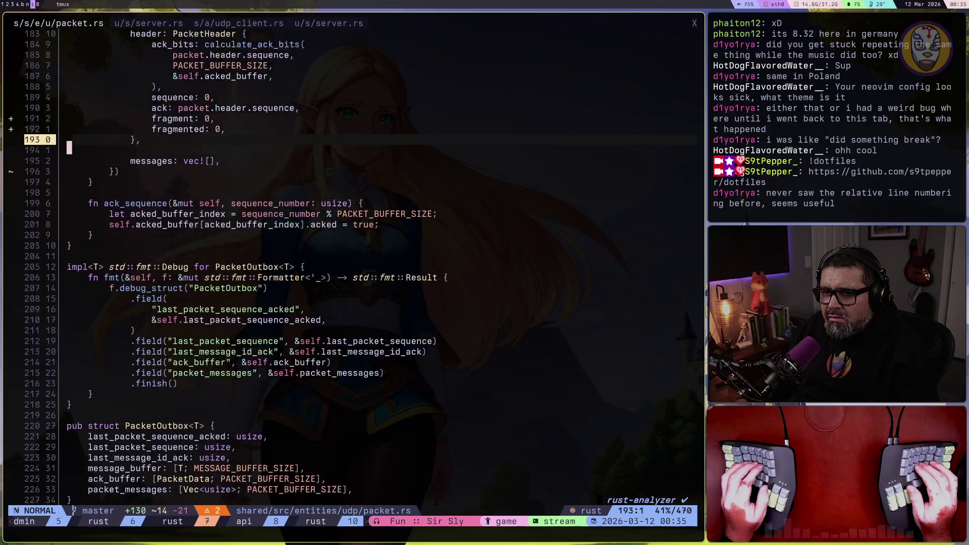
key("k")
key("k")
key("k")
key("2")
key("2")
key("k")
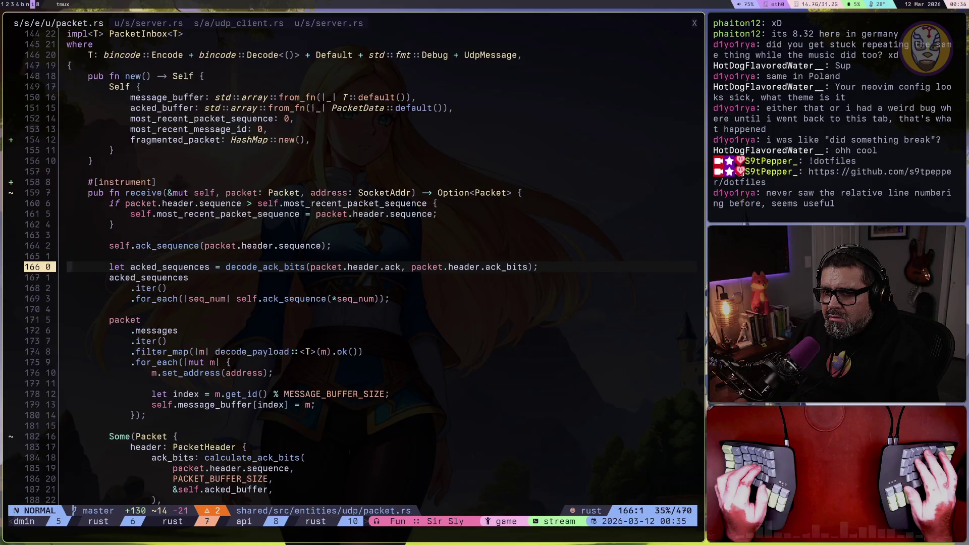
key("2")
key("2")
key("k")
key("2")
key("2")
key("k")
key("2")
key("2")
key("k")
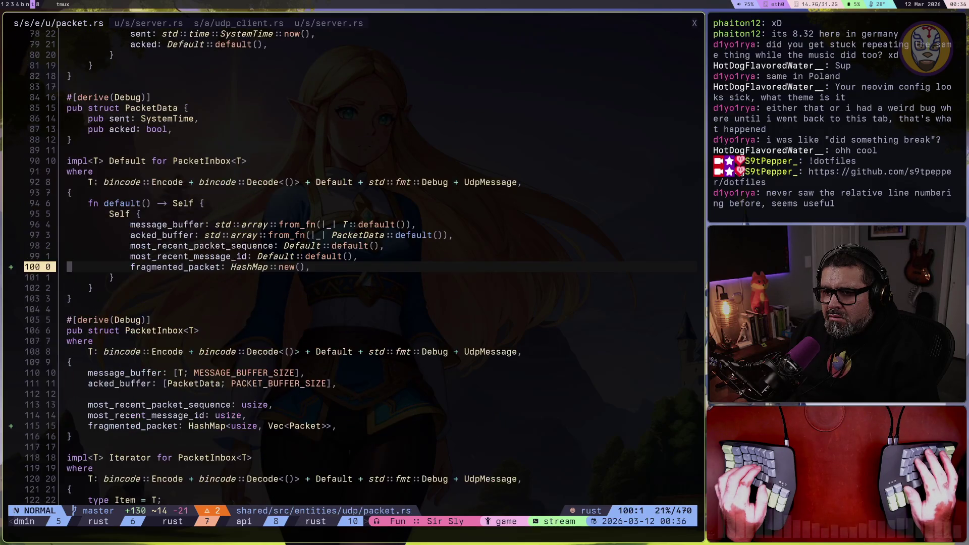
key("2")
key("2")
key("k")
key("2")
key("2")
key("k")
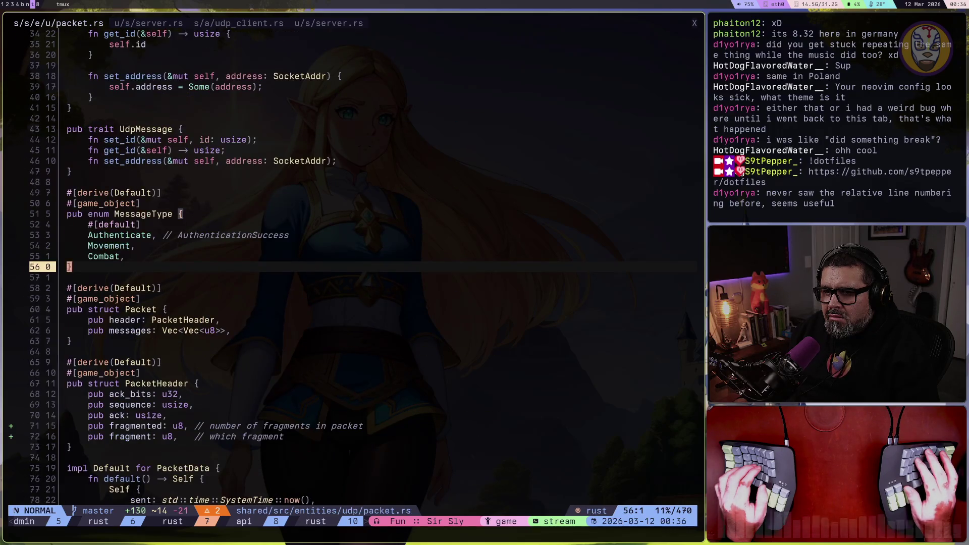
key("2")
key("2")
key("k")
key("2")
key("2")
key("k")
key("3")
key("k")
key("w")
key("w")
key("w")
key("d")
key("W")
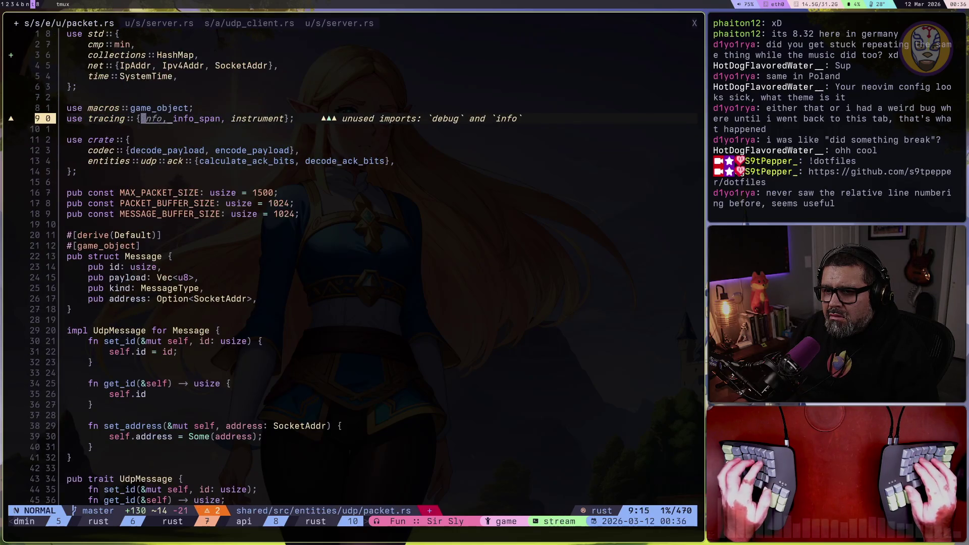
key("d")
key("W")
Step: Save packet.rs and bring up lazygit over the editor
key("ctrl+s")
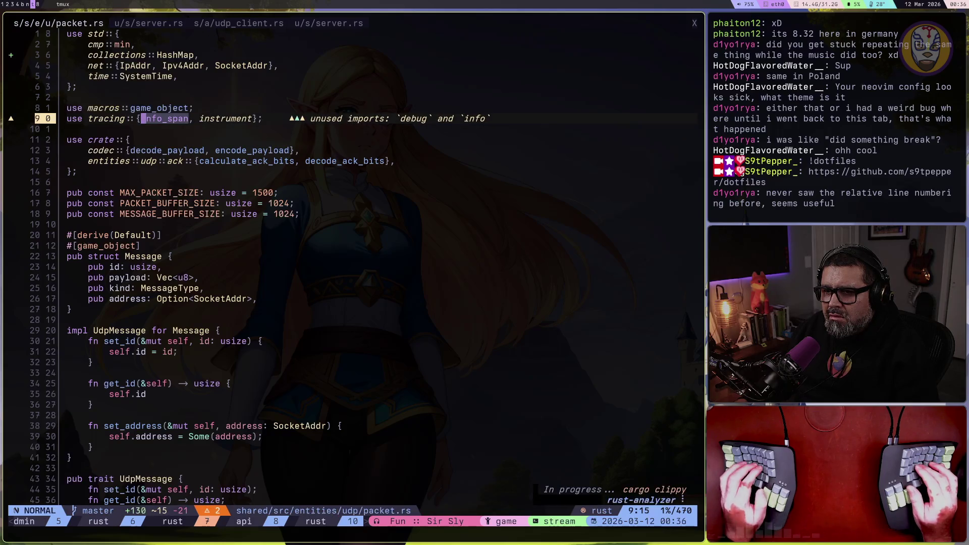
key("k")
key("7")
key("k")
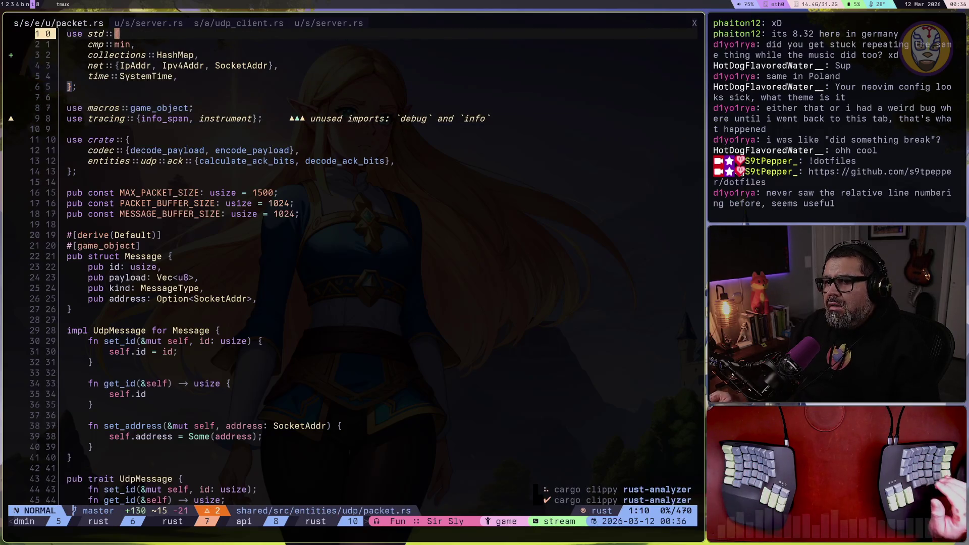
key("space")
Step: Stage the packet.rs changes in the entities/udp folder
key("g")
key("g")
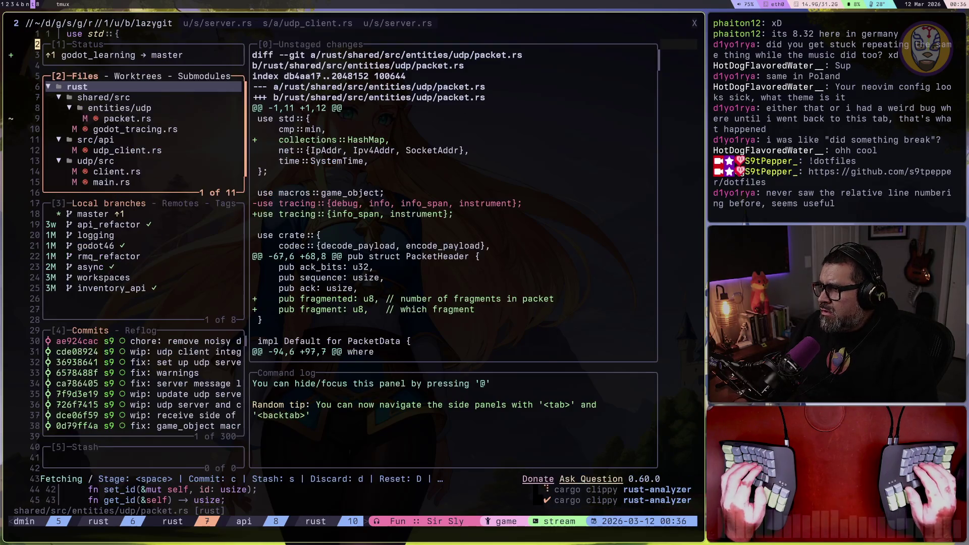
key("j")
key("j")
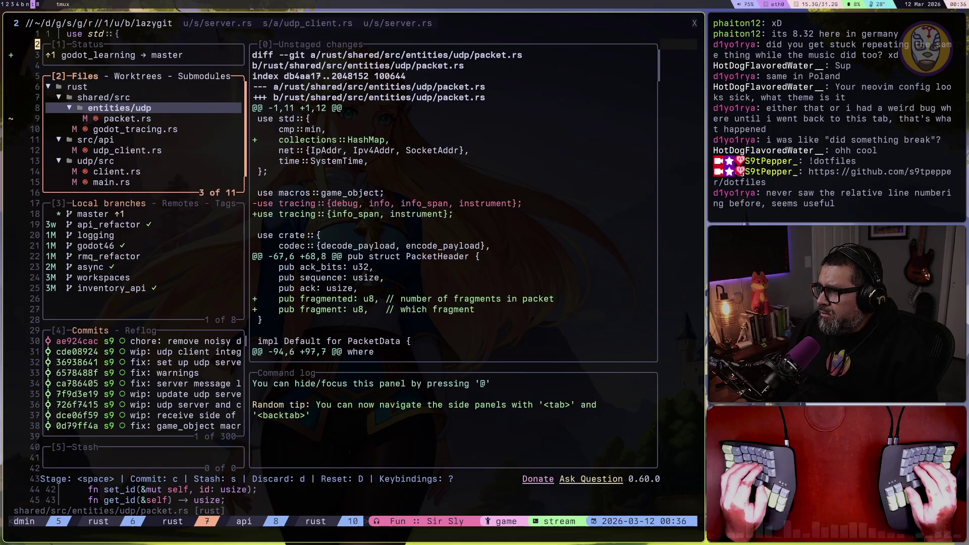
key("j")
key("k")
key("j")
key("space")
Step: Review and stage godot_tracing.rs, udp_client.rs and client.rs
key("j")
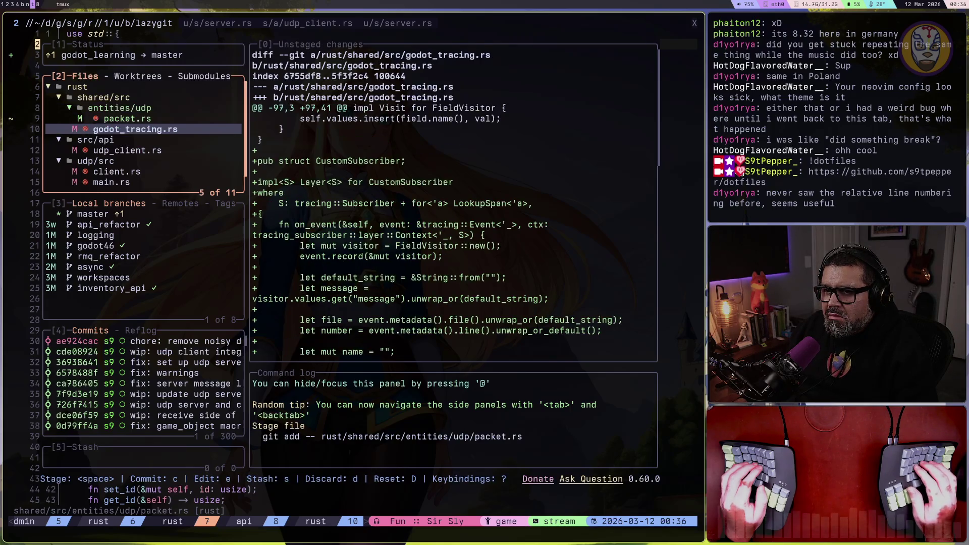
key("J")
key("J")
key("J")
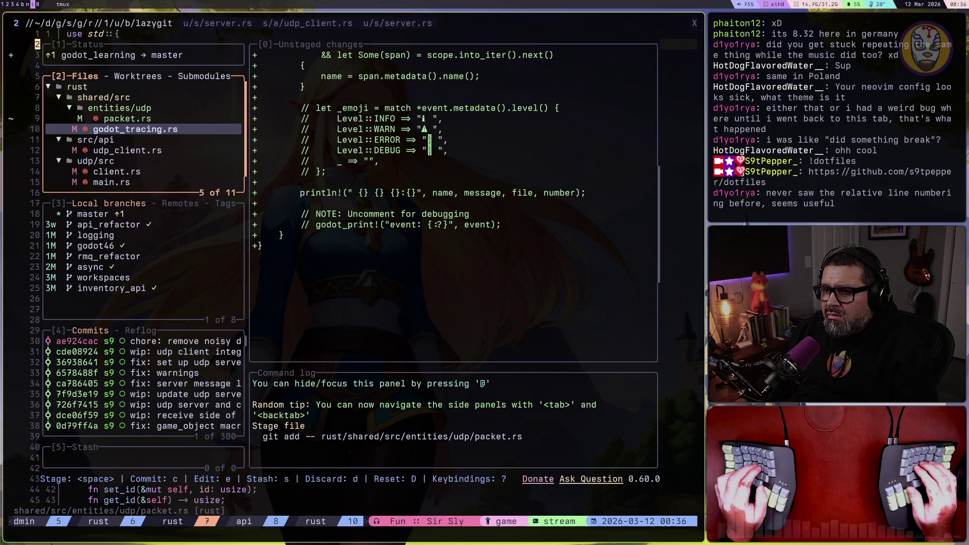
key("space")
key("j")
key("j")
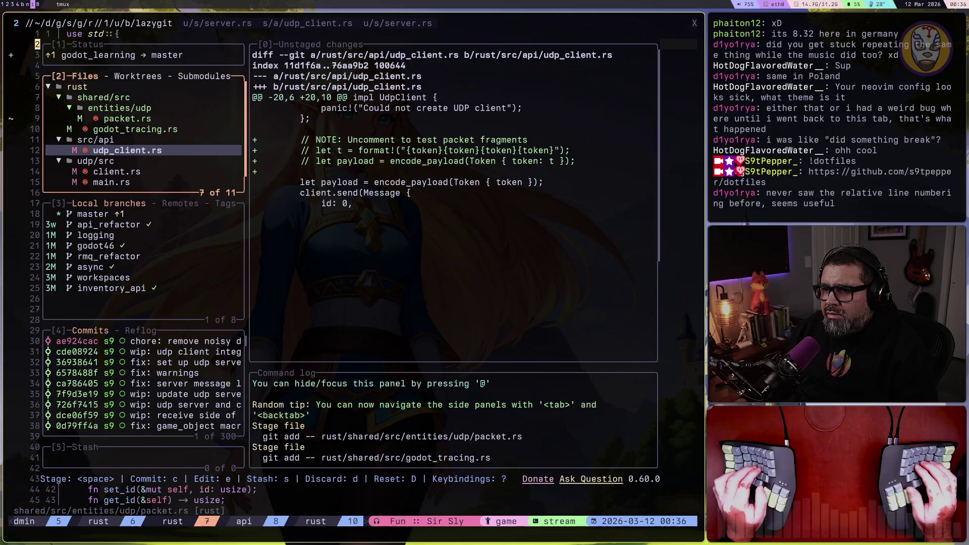
key("space")
key("j")
key("j")
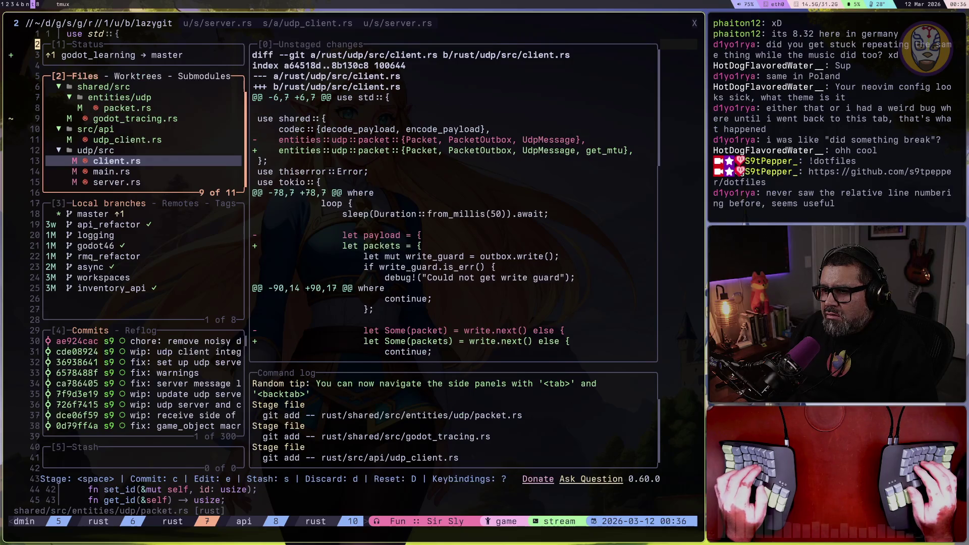
key("J")
key("J")
key("J")
key("J")
key("J")
key("J")
key("space")
Step: Review and stage main.rs and server.rs, then begin a 'fix: adde' commit summary and fix the prefix
key("j")
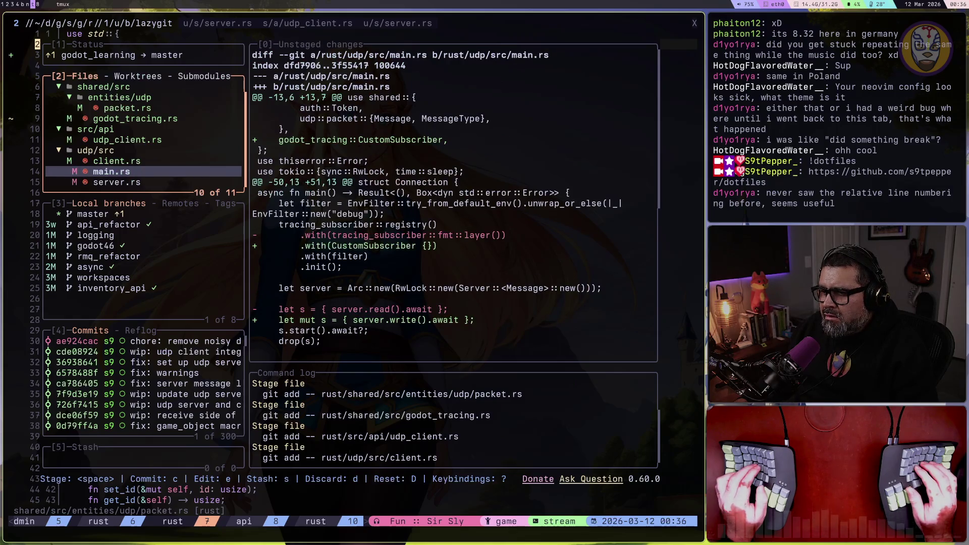
key("J")
key("J")
key("J")
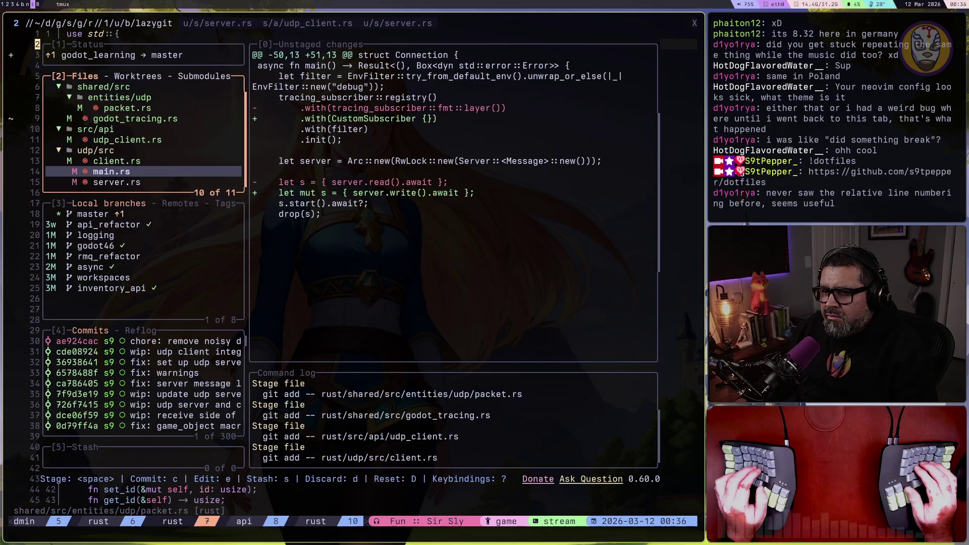
key("space")
key("j")
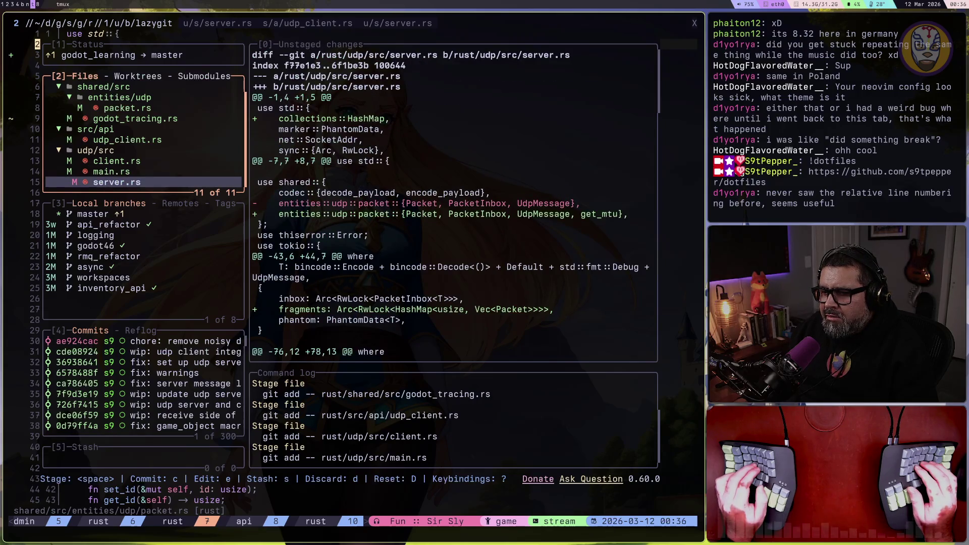
key("J")
key("J")
key("J")
key("J")
key("J")
key("J")
key("J")
key("J")
key("J")
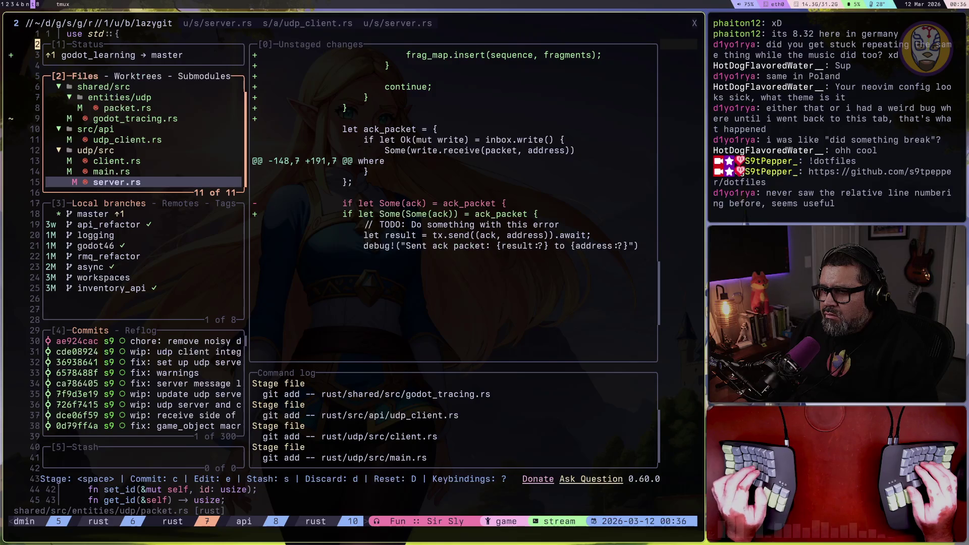
key("space")
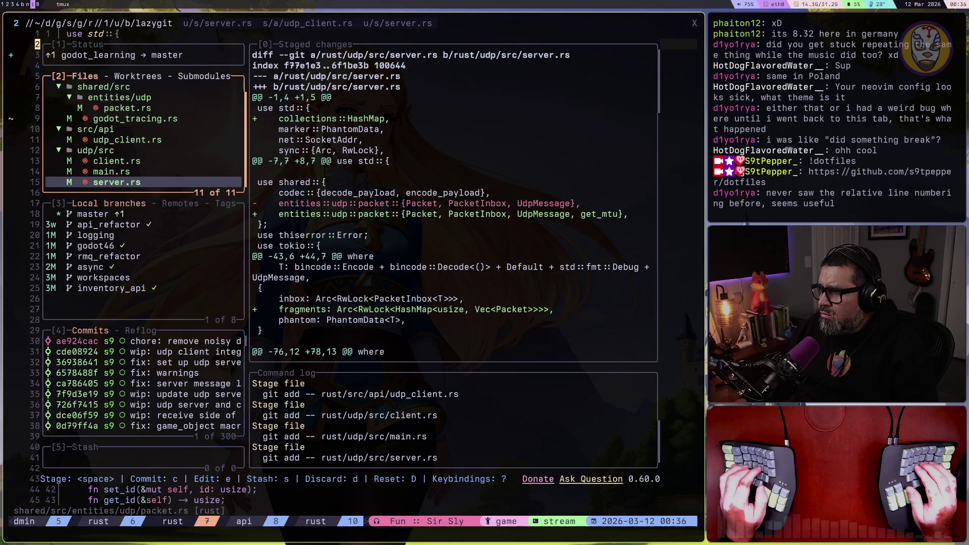
type("cfix: add")
type("e")
key("BackSpace")
key("BackSpace")
key("BackSpace")
Step: Commit as 'feat: added packet fragmentation support to udp server', push to master, and quit lazygit
type("eat: added packet ")
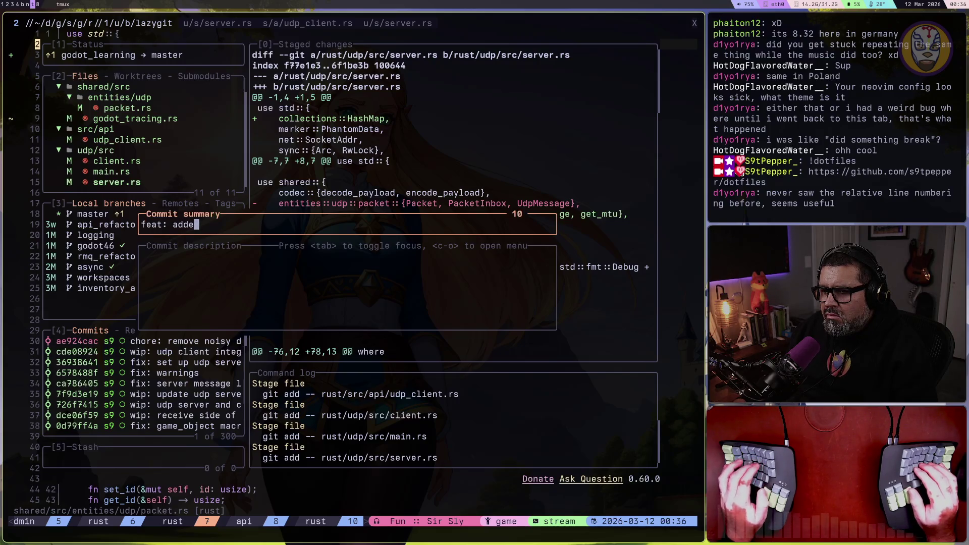
type("fra")
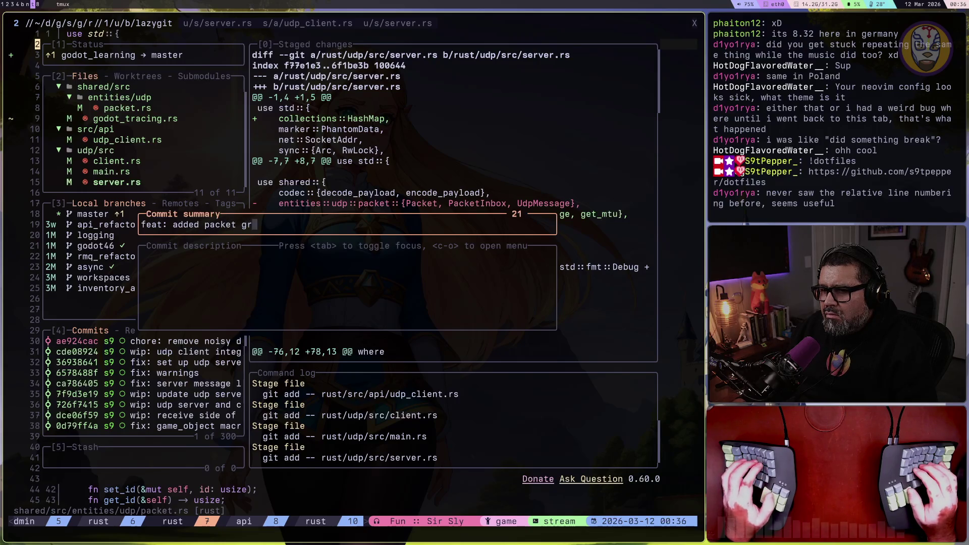
type("gmentation sup")
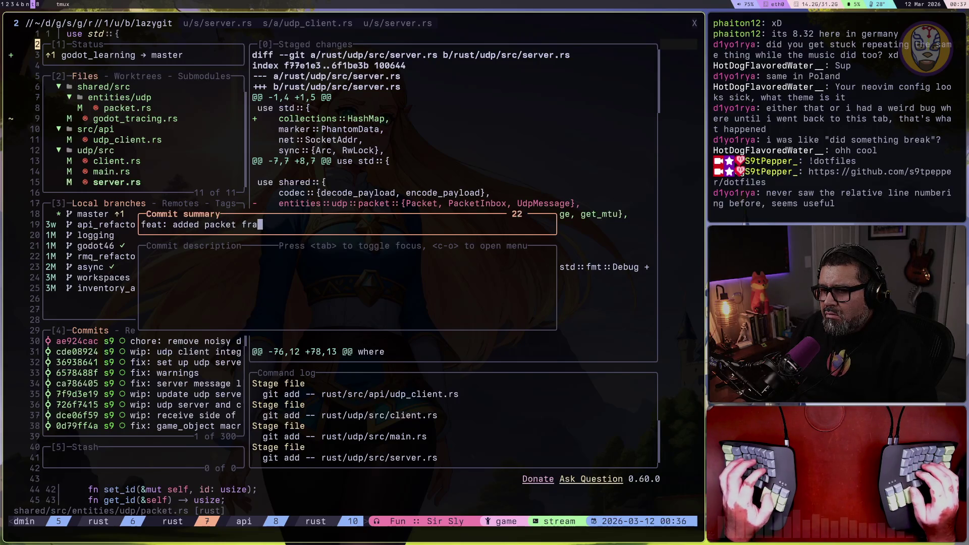
type("port")
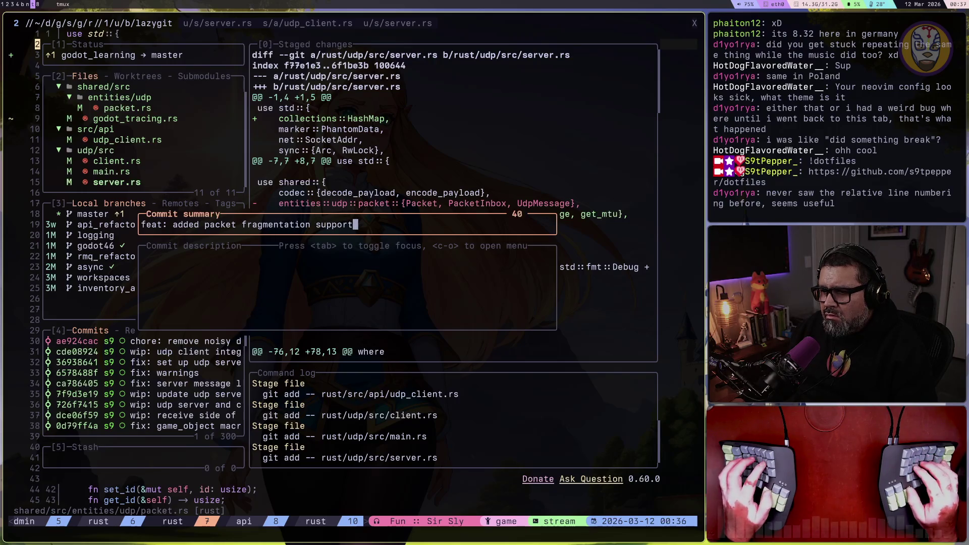
type(" to udp server")
key("Return")
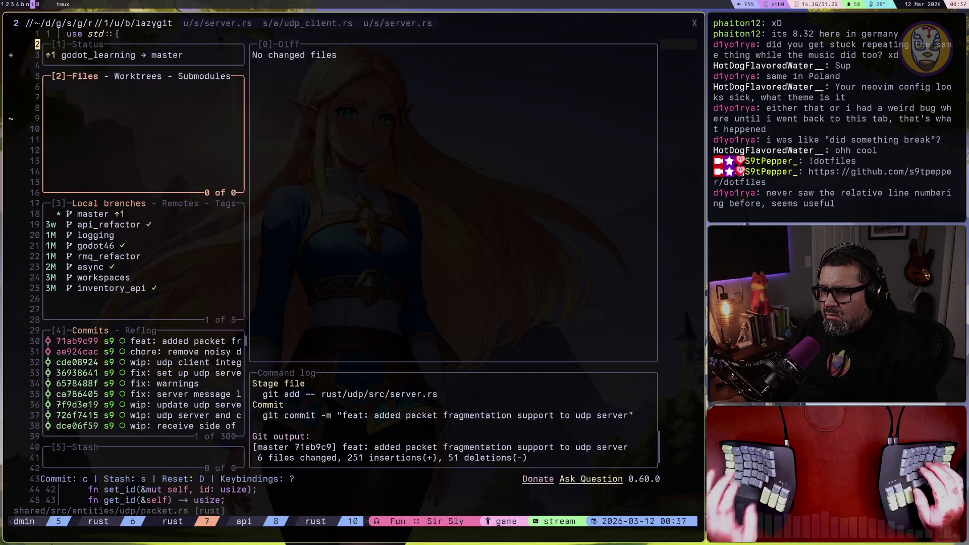
key("shift+p")
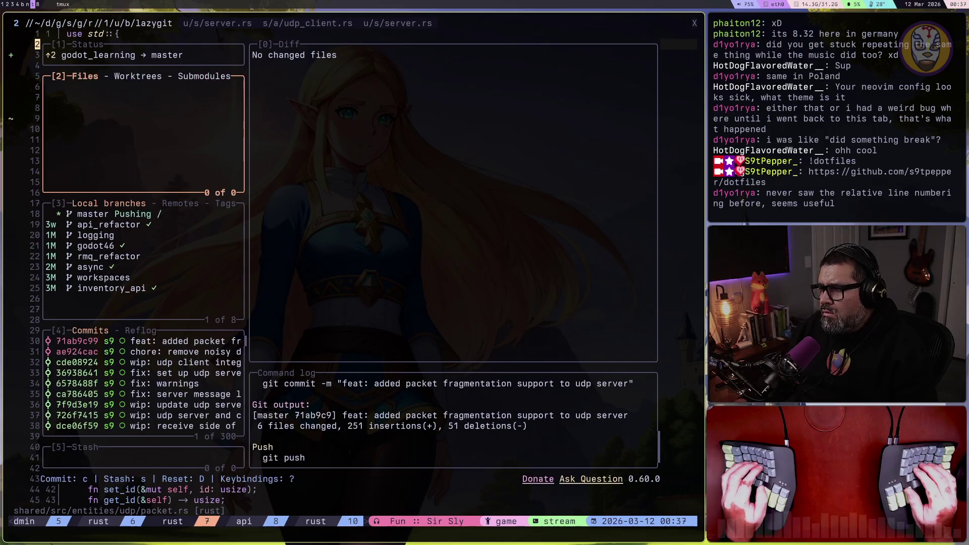
key("q")
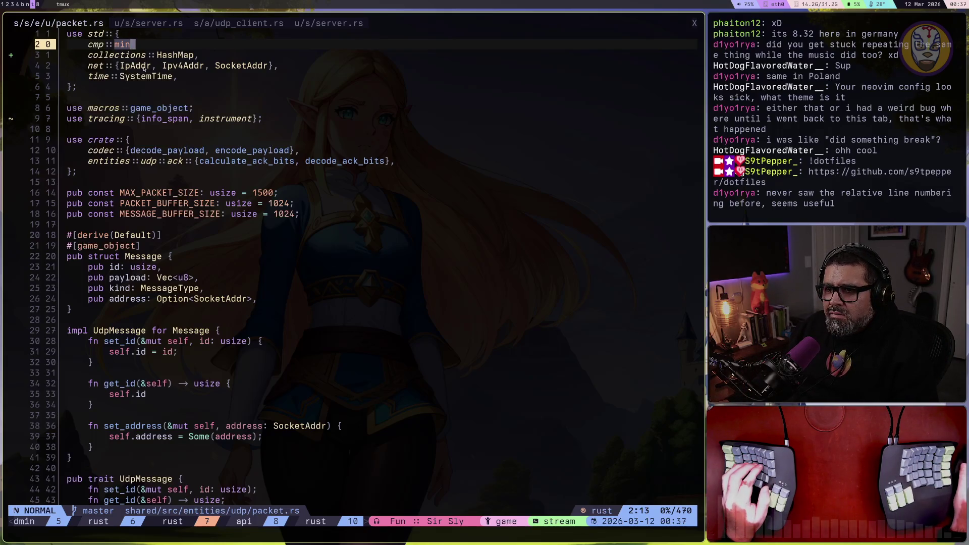
left_click(219, 246)
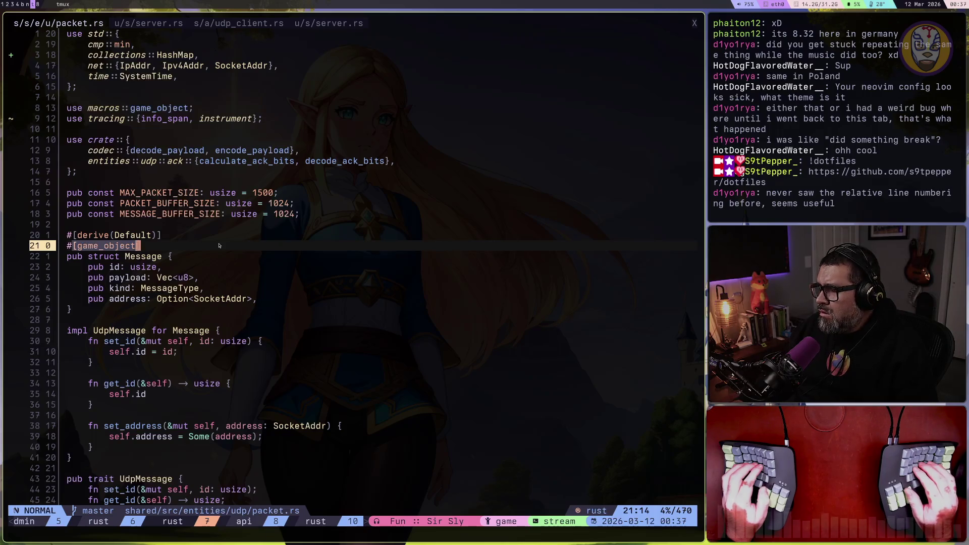
type("sca")
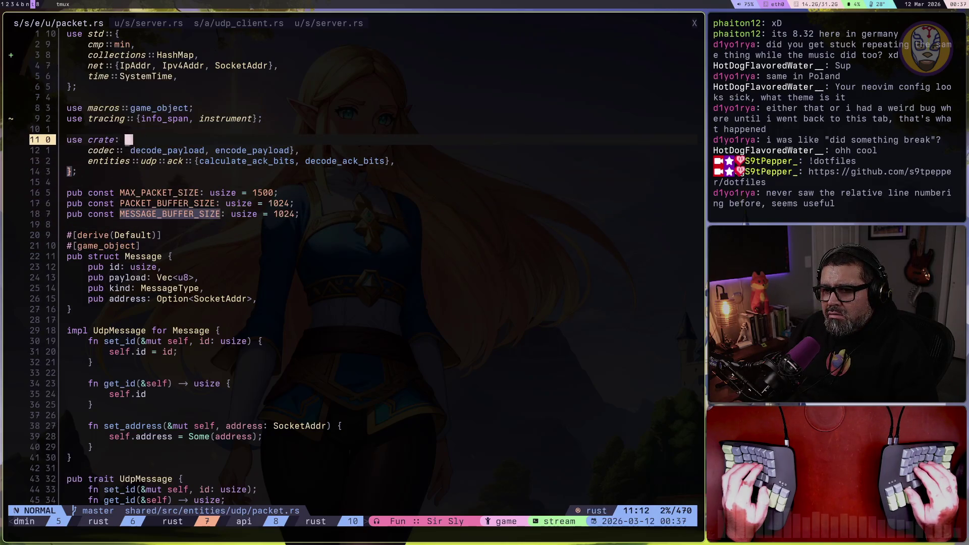
type("e10j")
key("dollar")
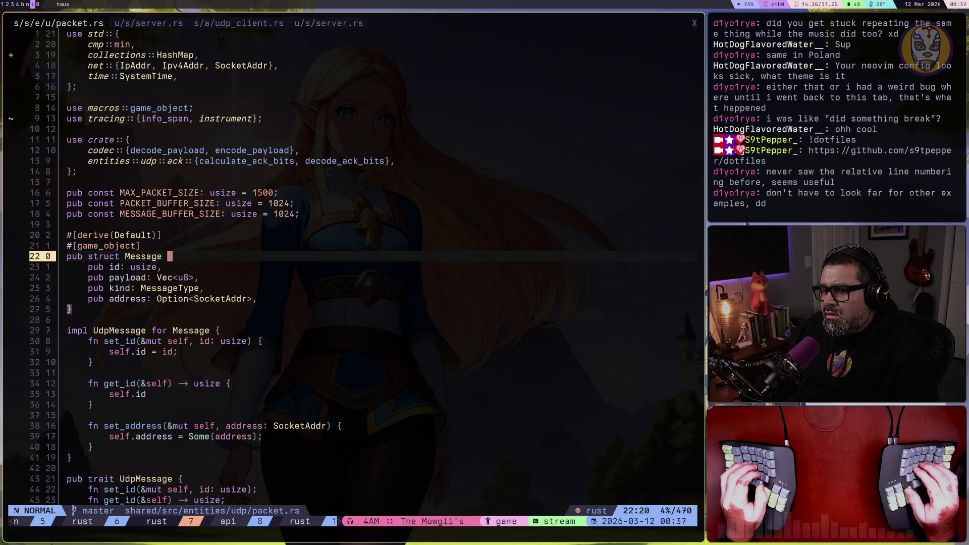
key("shift+v")
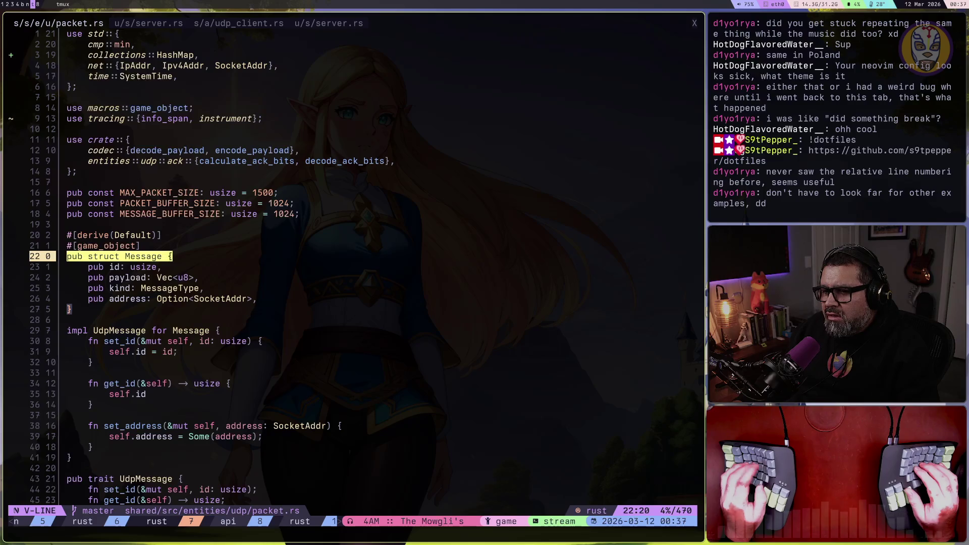
key("Escape")
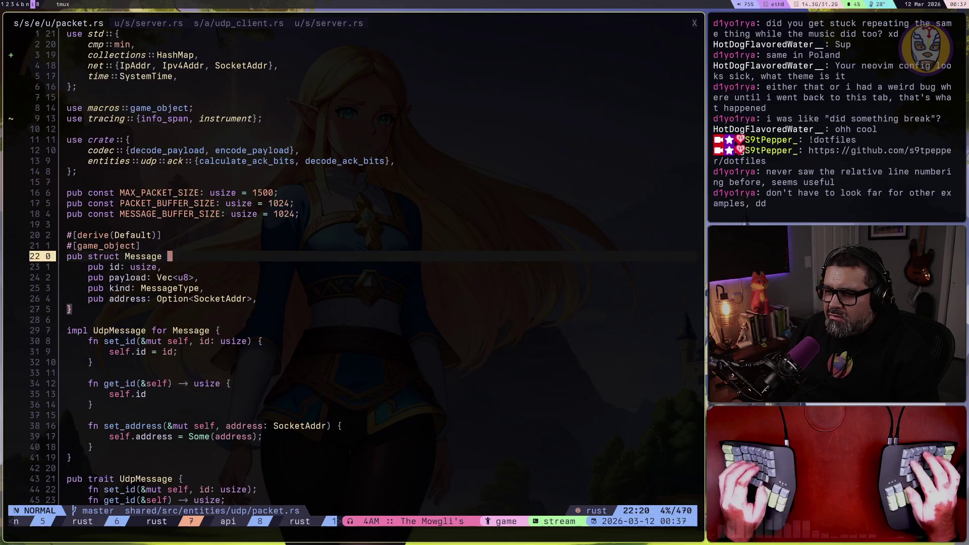
key("y")
key("a")
key("p")
key("j")
key("j")
key("j")
key("k")
key("v")
key("a")
key("p")
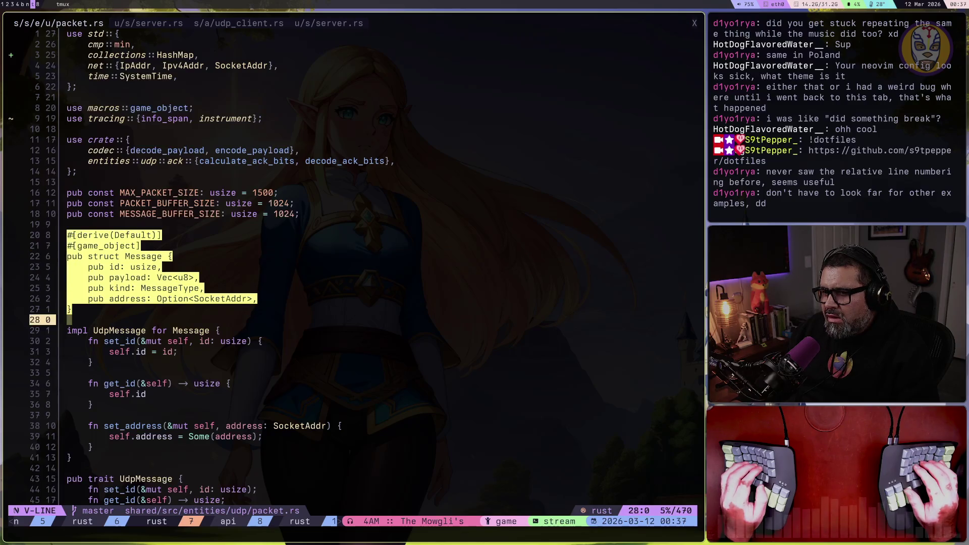
key("Escape")
key("k")
key("k")
key("k")
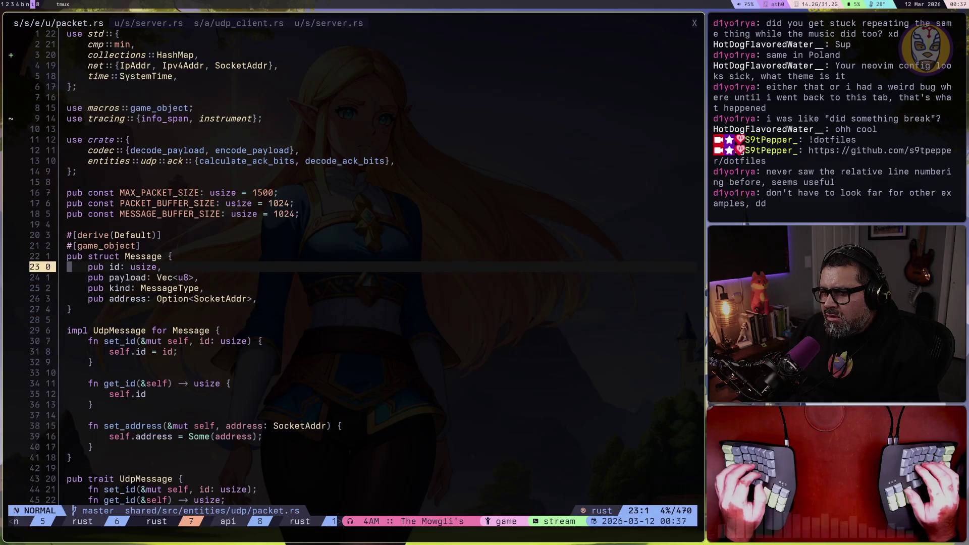
key("shift+v")
key("Escape")
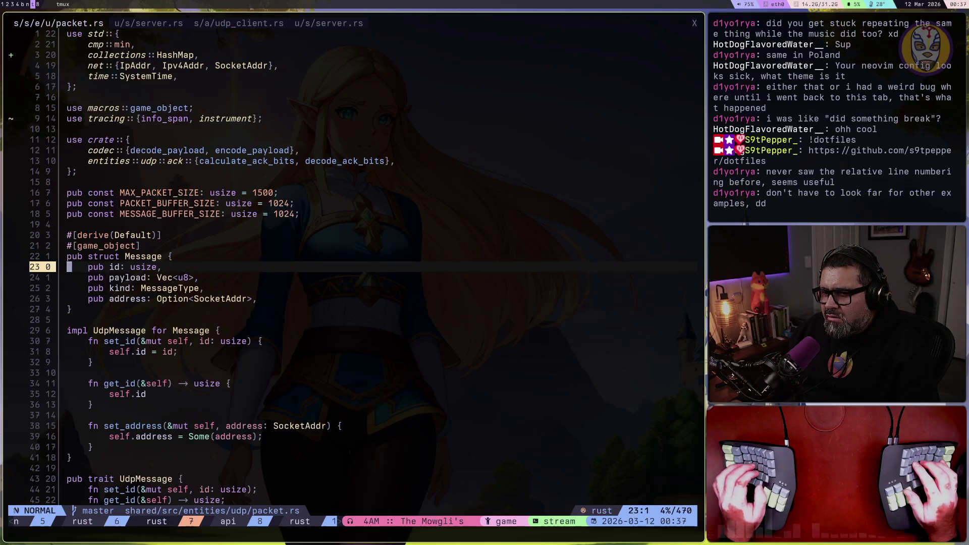
key("shift+v")
key("j")
key("j")
key("j")
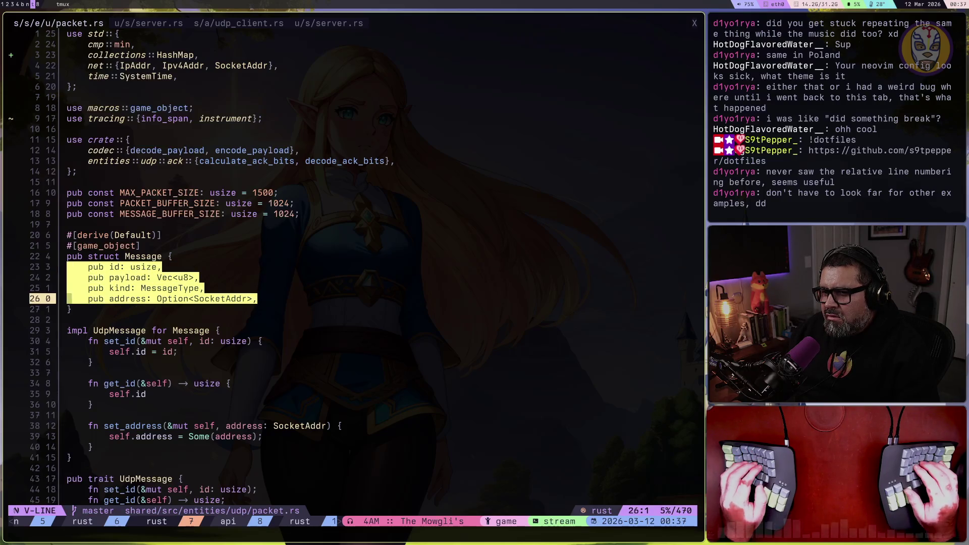
key("Escape")
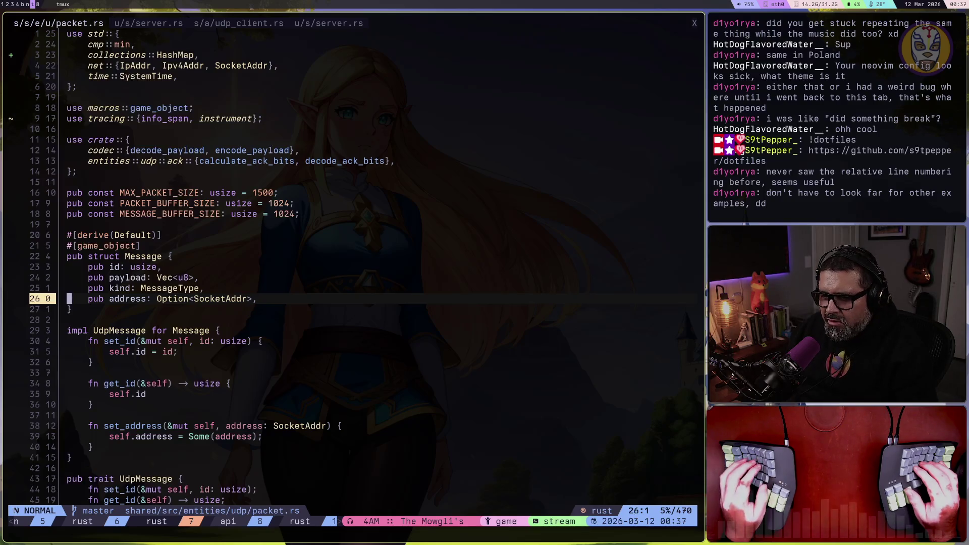
key("1")
key("4")
key("j")
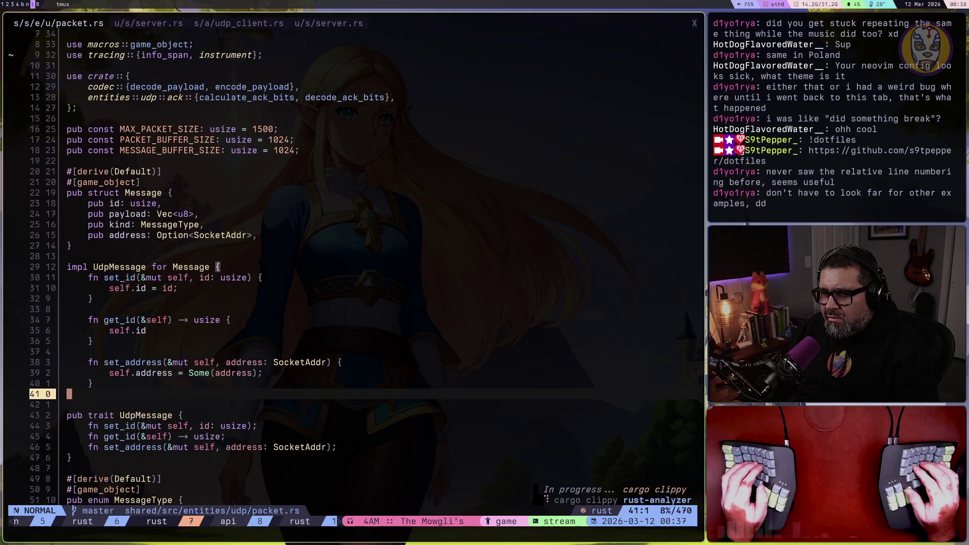
Step: Read through packet.rs from MessageType and PacketHeader down to the PacketInbox and PacketOutbox structs
key("3")
key("j")
key("8")
key("j")
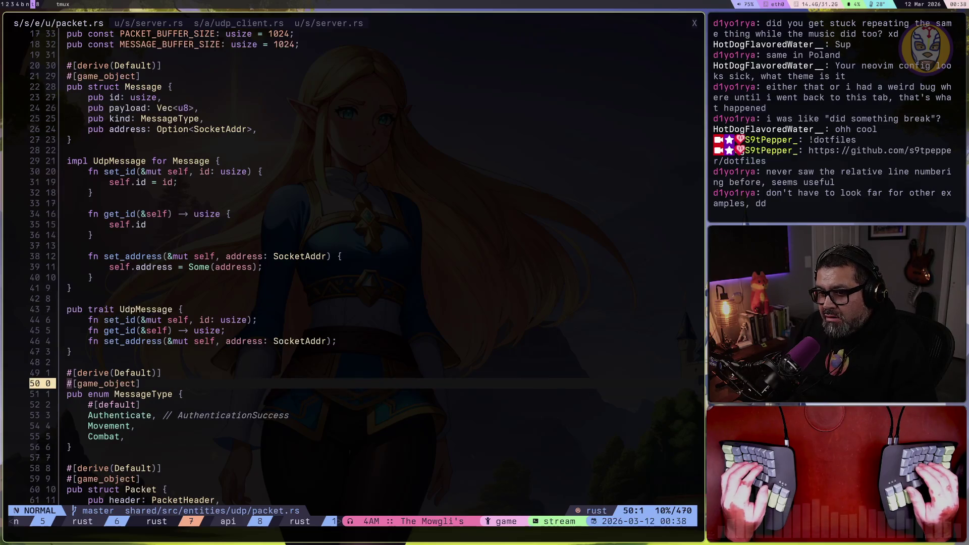
key("1")
key("5")
key("j")
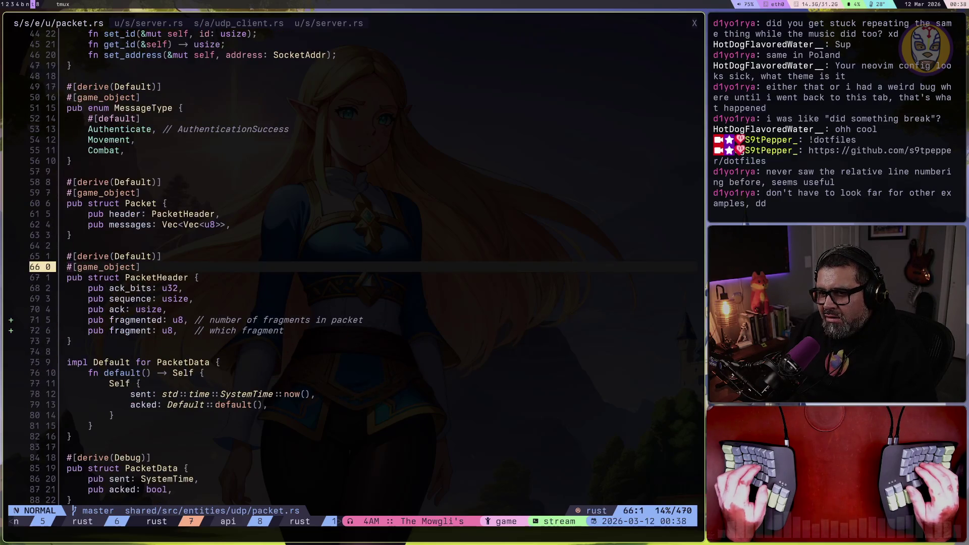
key("ctrl+d")
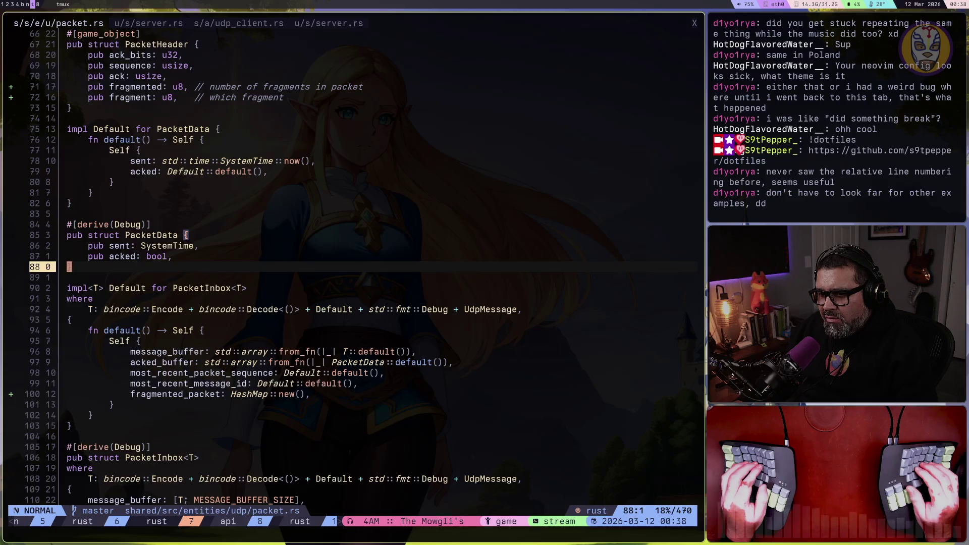
key("ctrl+d")
key("ctrl+d")
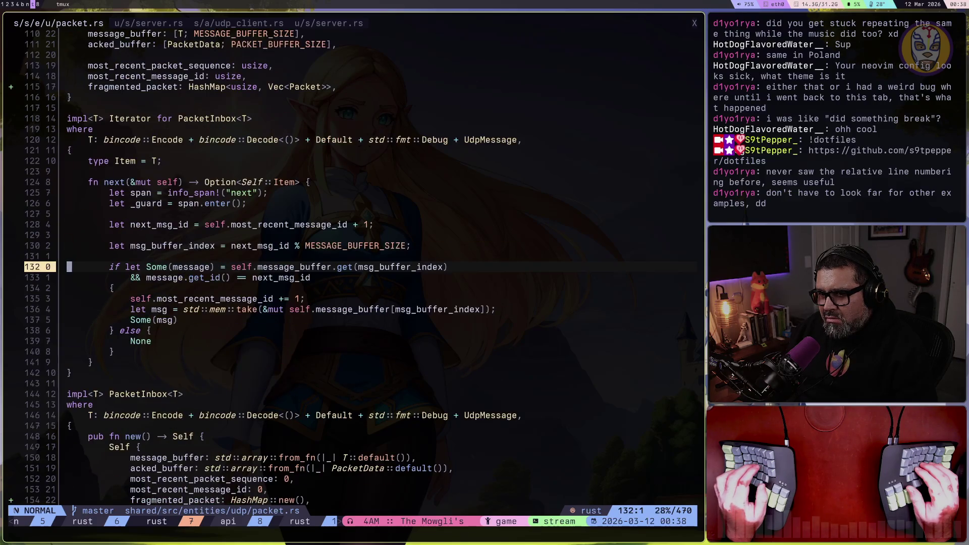
key("ctrl+d")
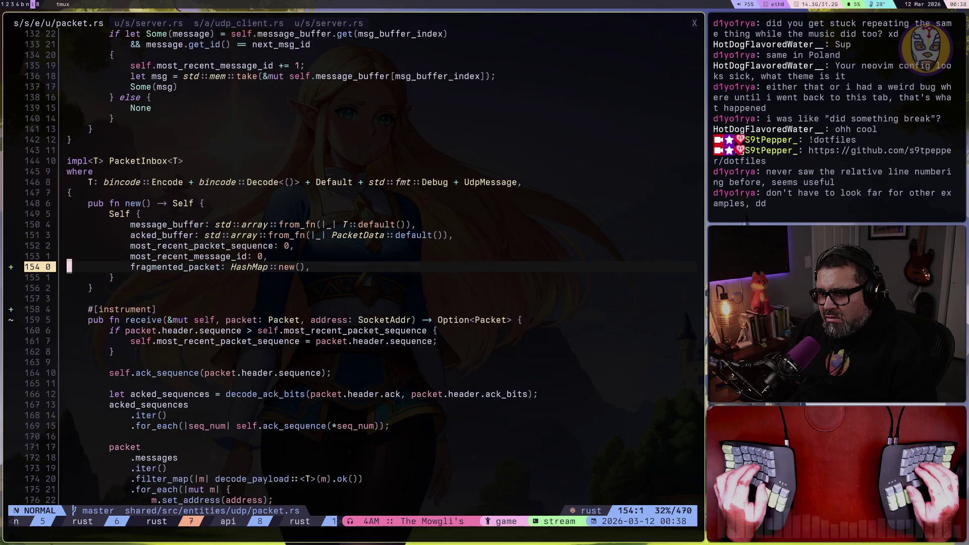
key("ctrl+d")
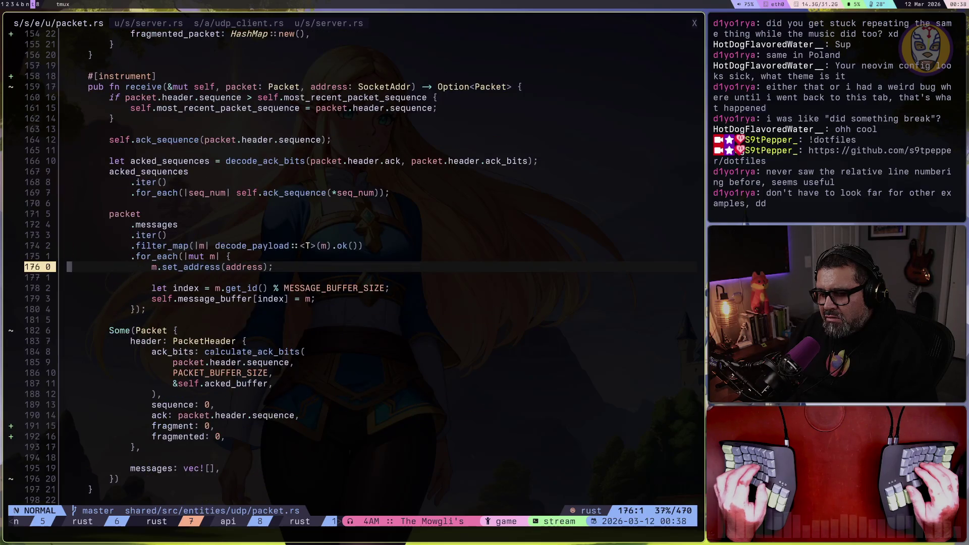
key("ctrl+d")
key("ctrl+d")
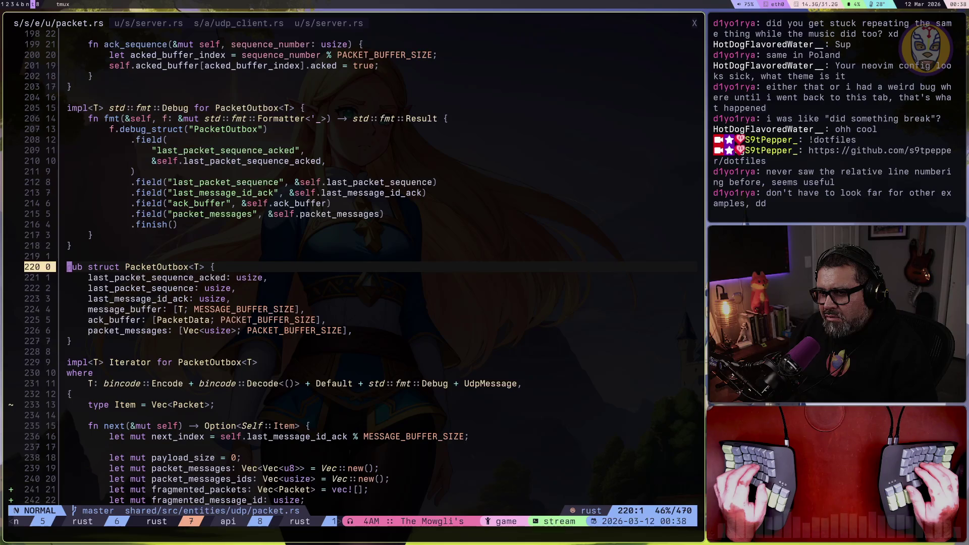
key("ctrl+d")
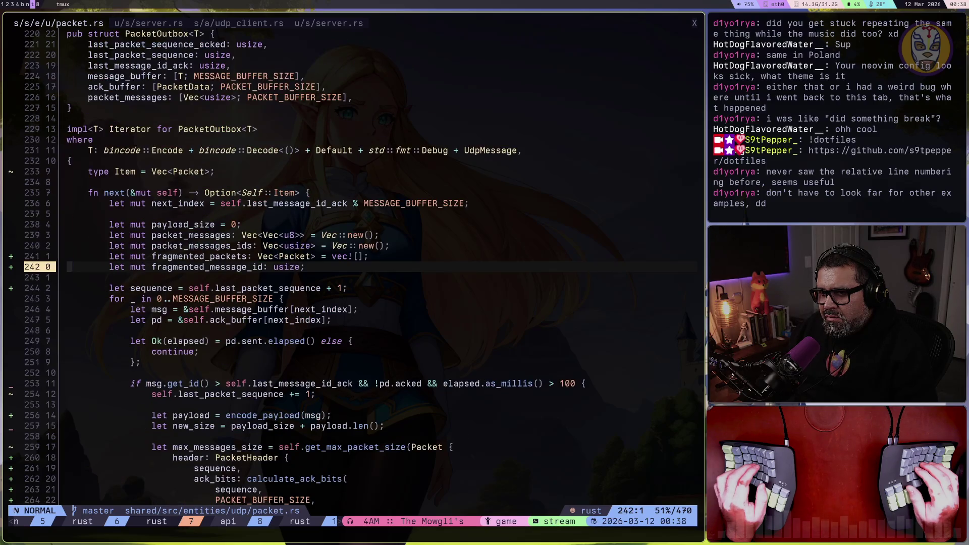
Step: Review the fragmentation branch, get_mtu, get_packet_fragments and its fragments test
key("ctrl+d")
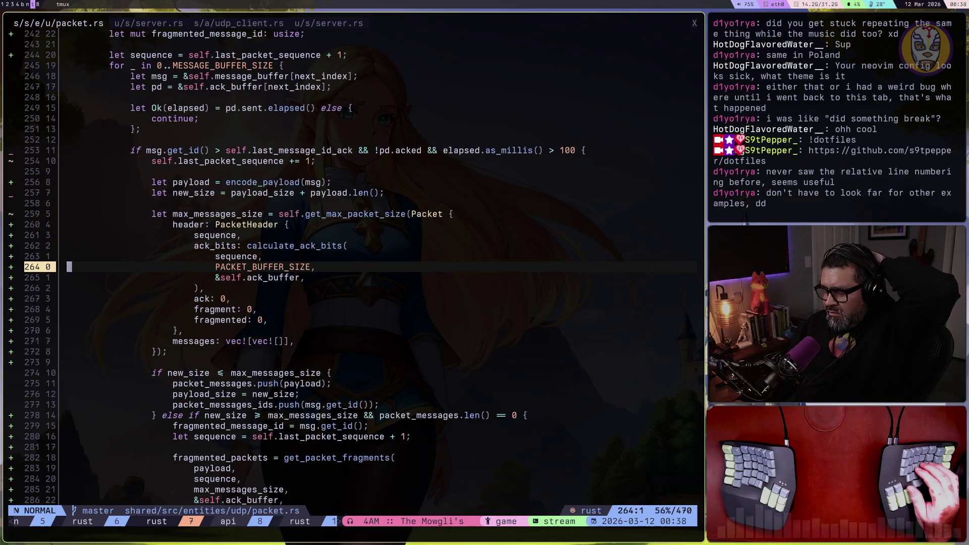
key("ctrl+d")
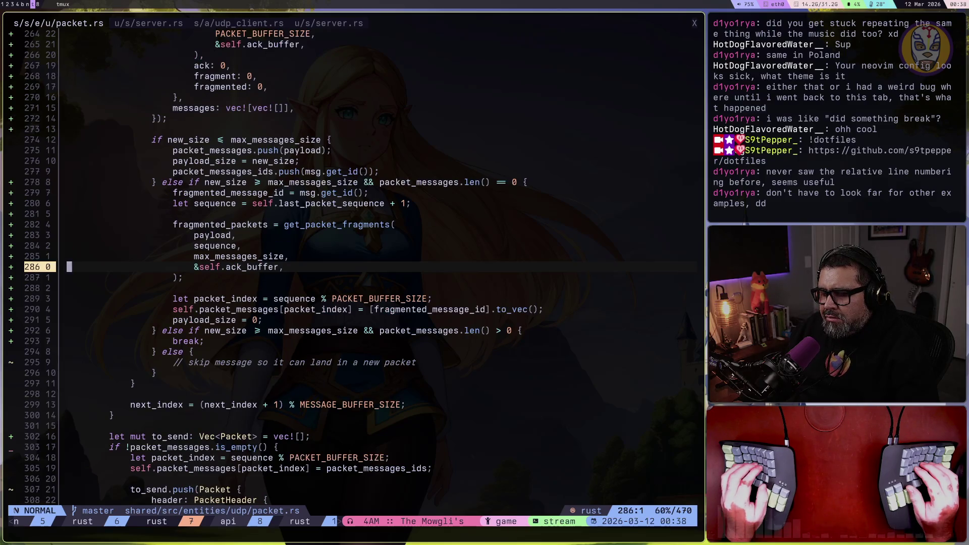
key("ctrl+d")
key("ctrl+d")
key("ctrl+d")
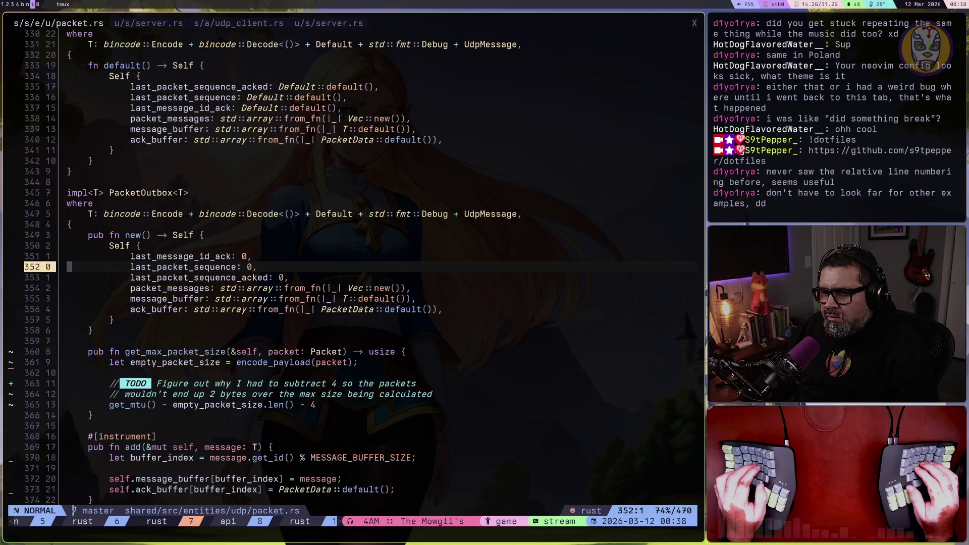
key("ctrl+d")
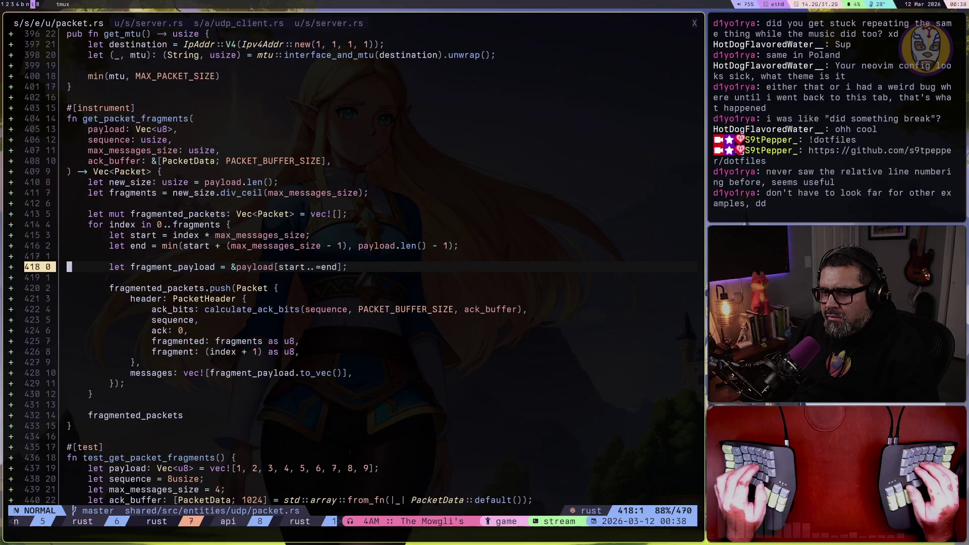
key("ctrl+d")
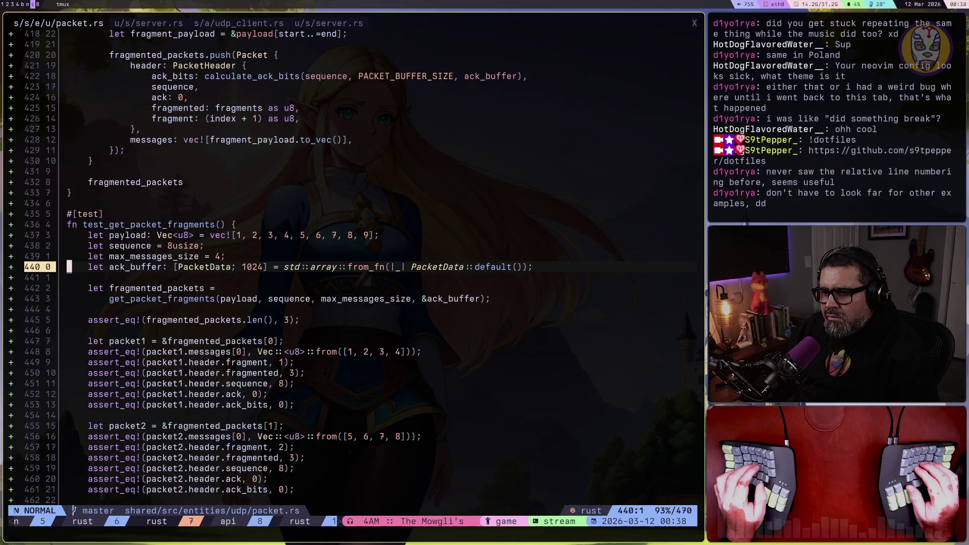
key("ctrl+d")
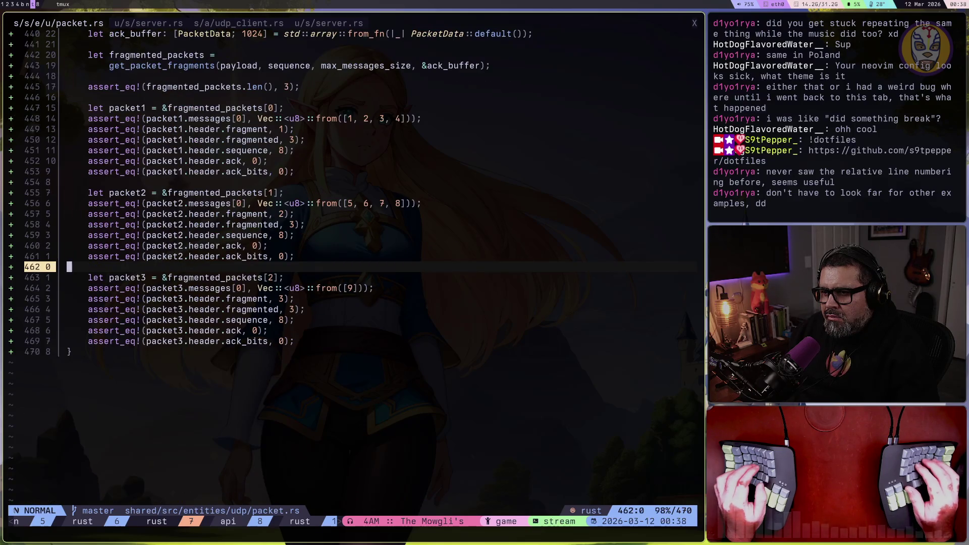
key("ctrl+u")
scroll(260, 187, "up", 17)
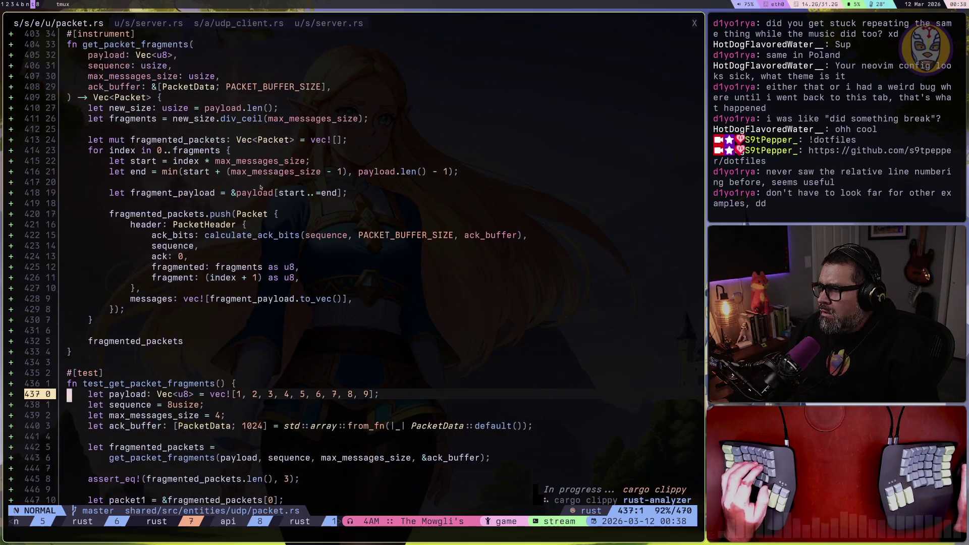
scroll(260, 187, "up", 20)
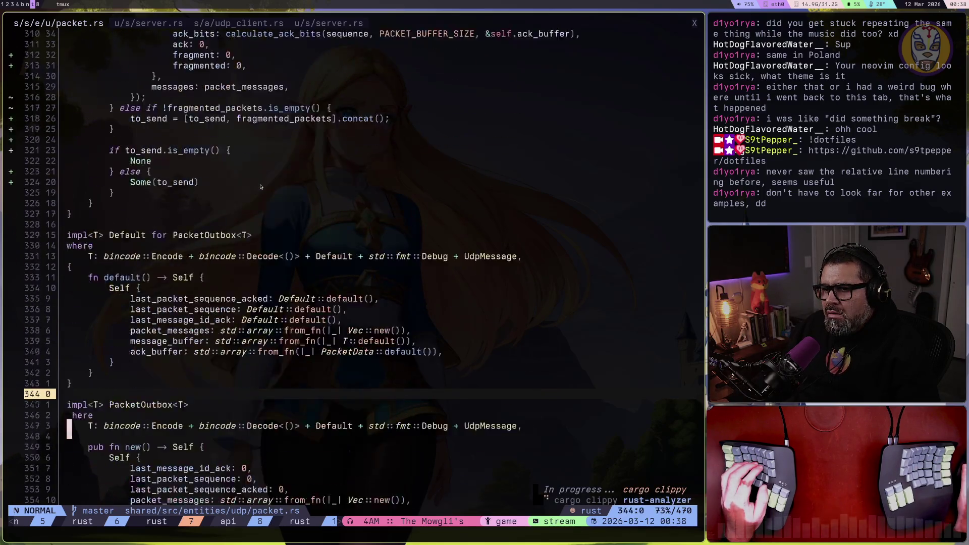
scroll(259, 186, "up", 20)
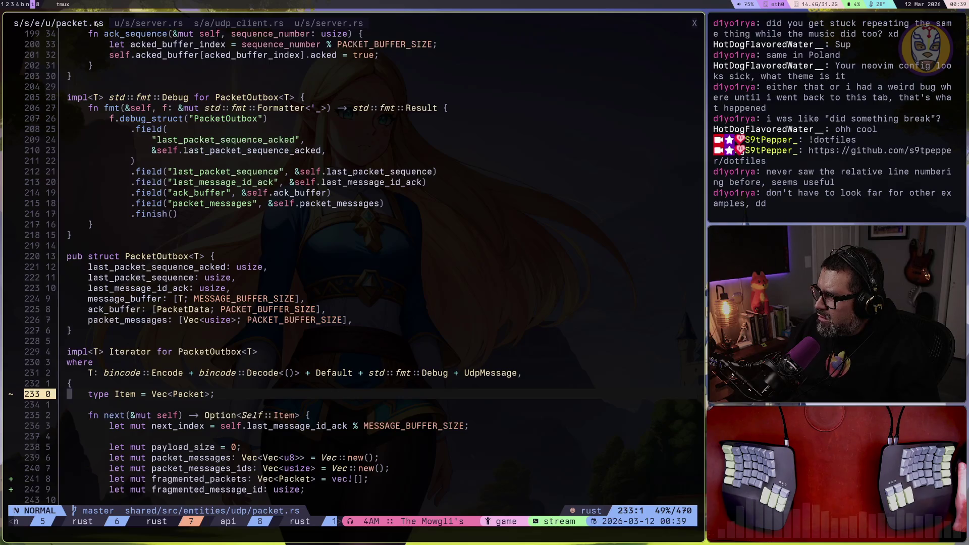
Step: Jump to the acked_buffer_index declaration, then switch to the running Godot game
left_click(207, 55)
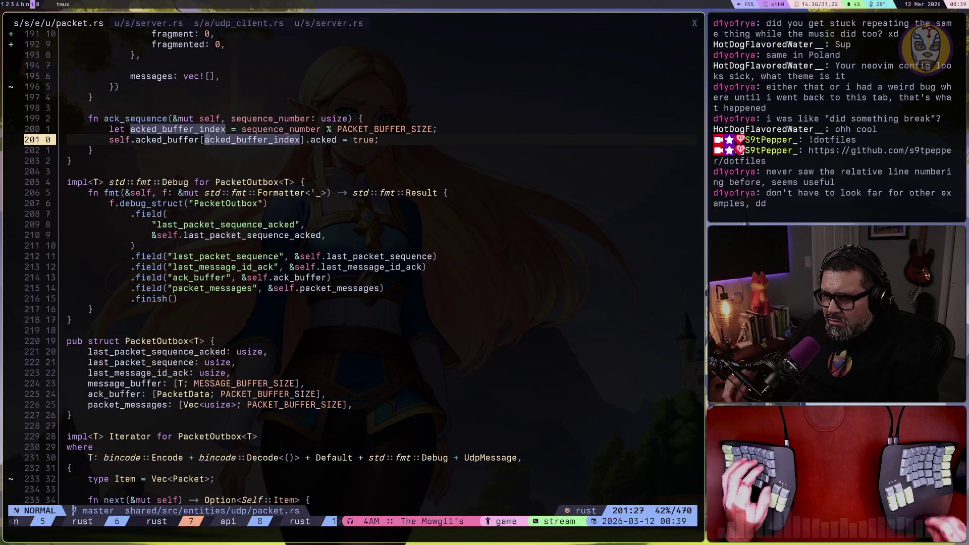
key("k")
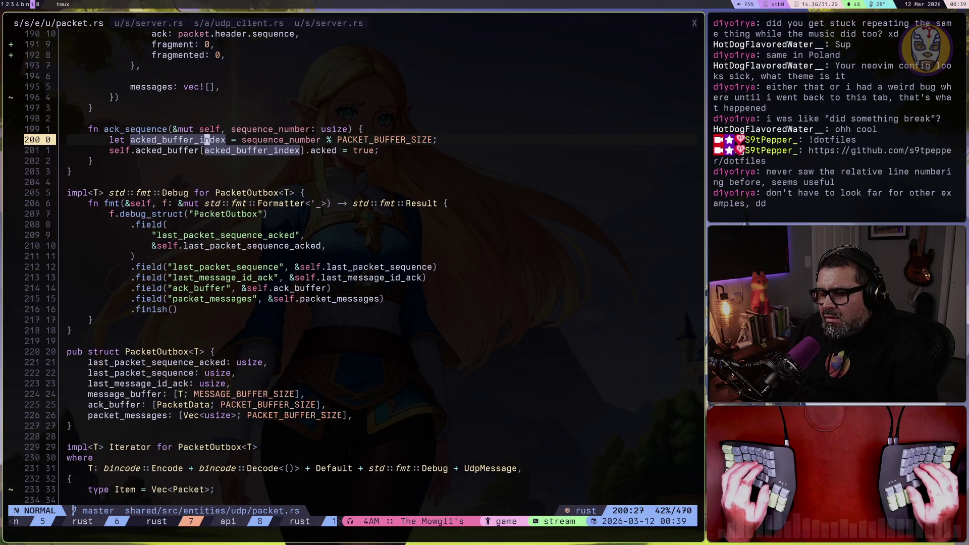
key("super+1")
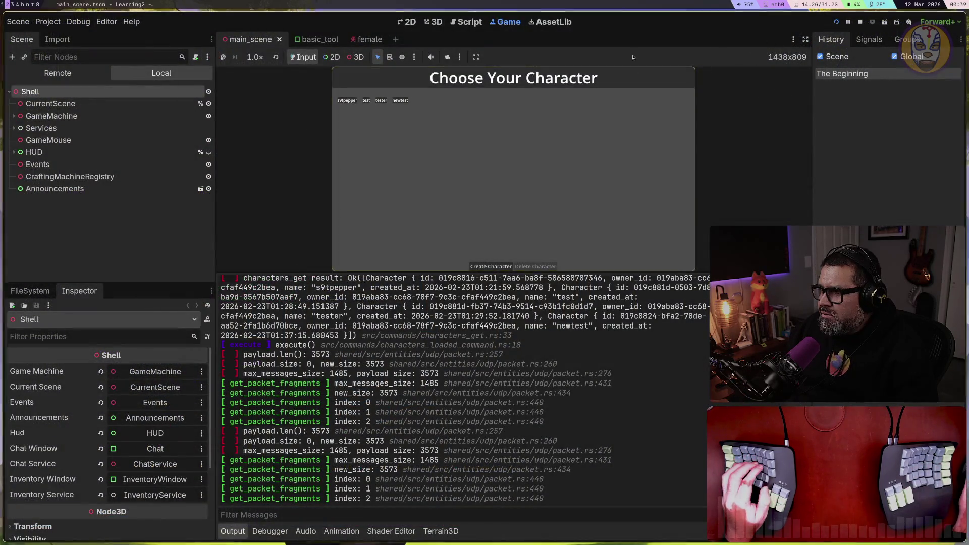
Step: Enter the world as the newtest character and run it past and around the white capsule
left_click(393, 100)
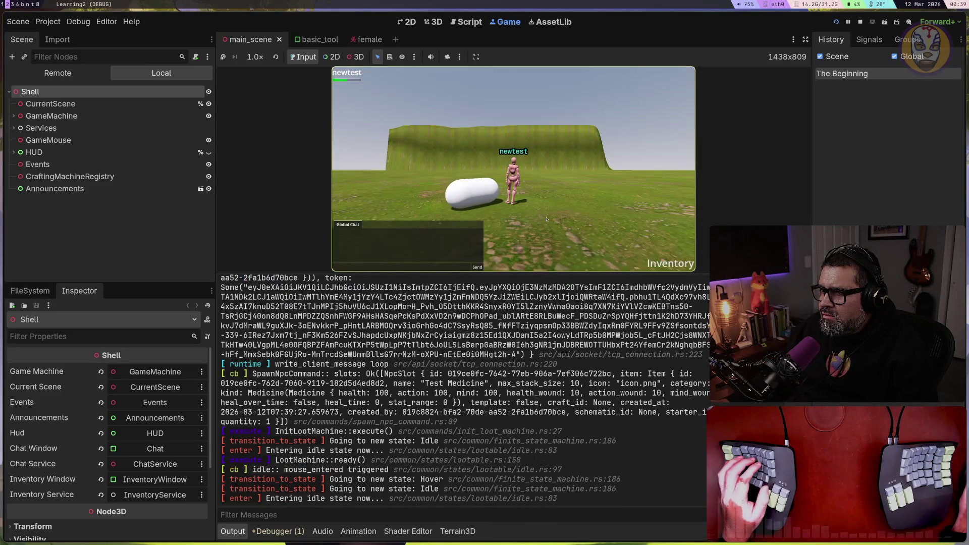
key("w")
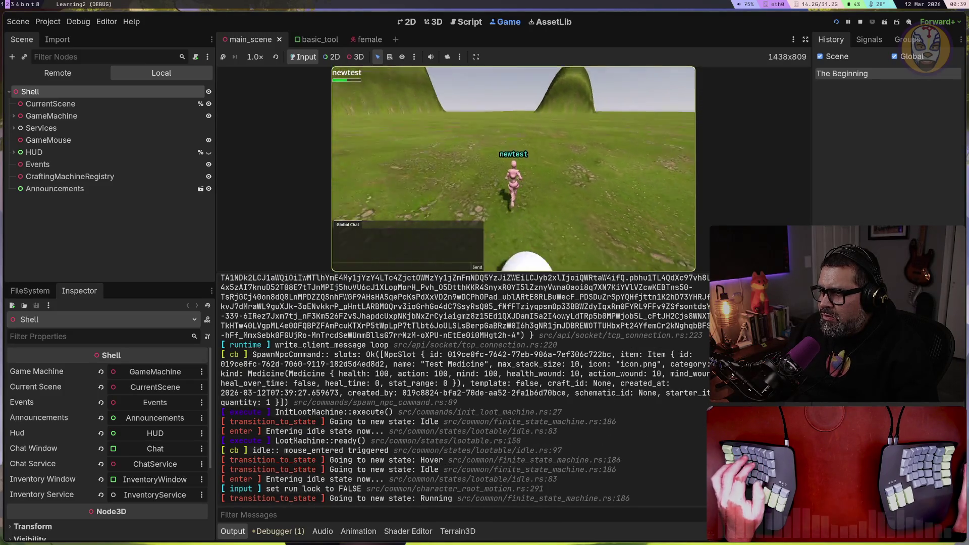
key("w")
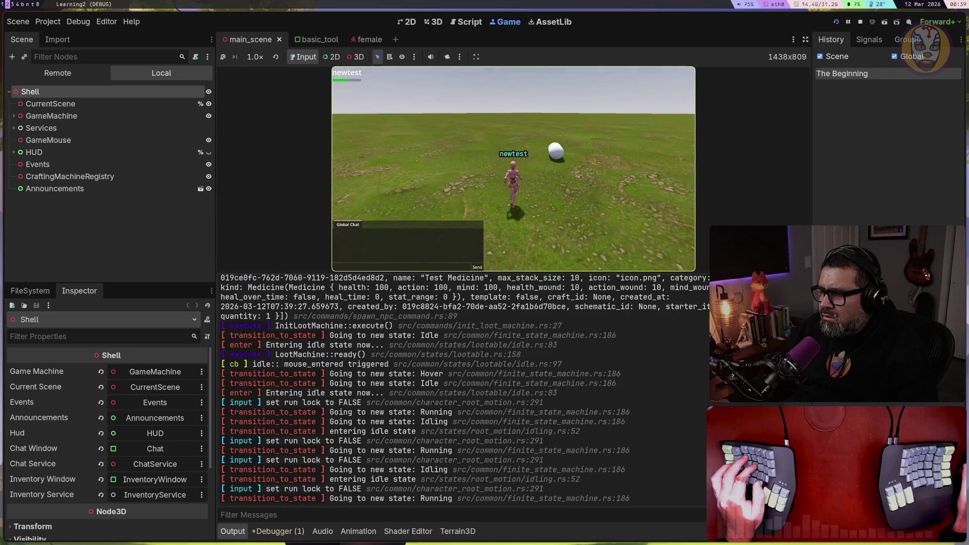
key("w")
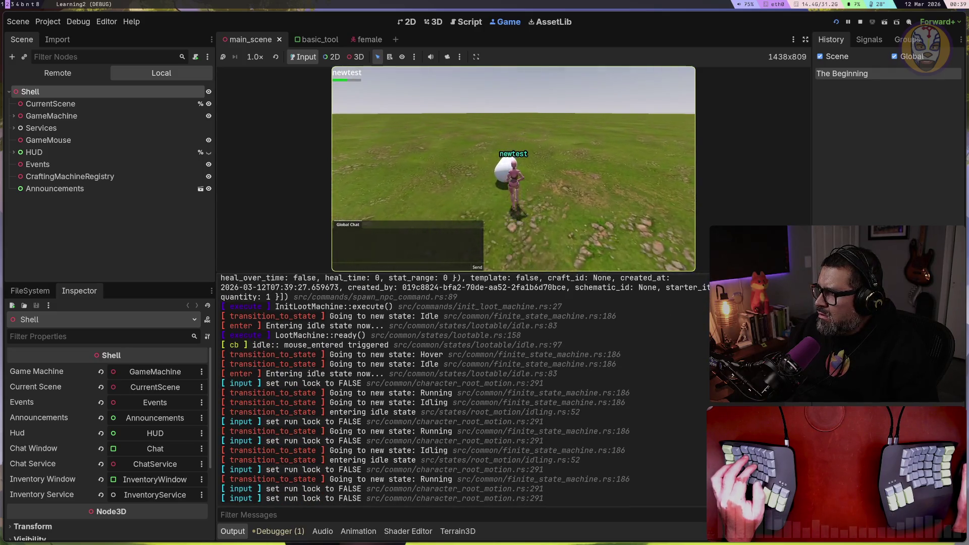
key("w")
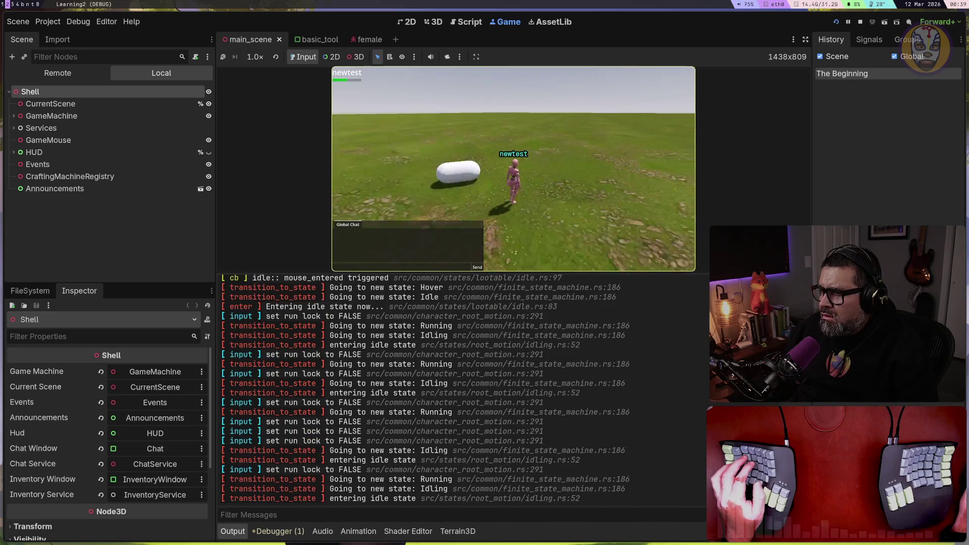
key("w")
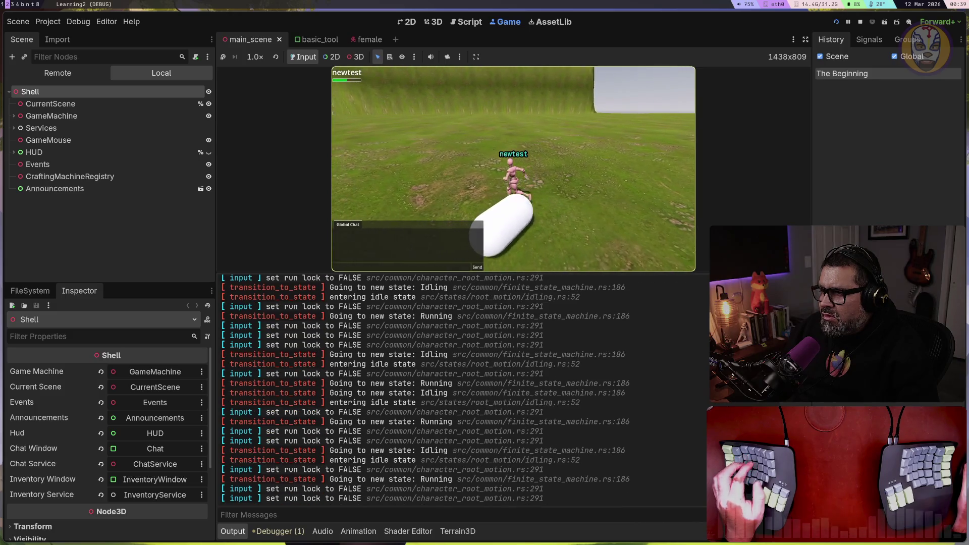
key("w")
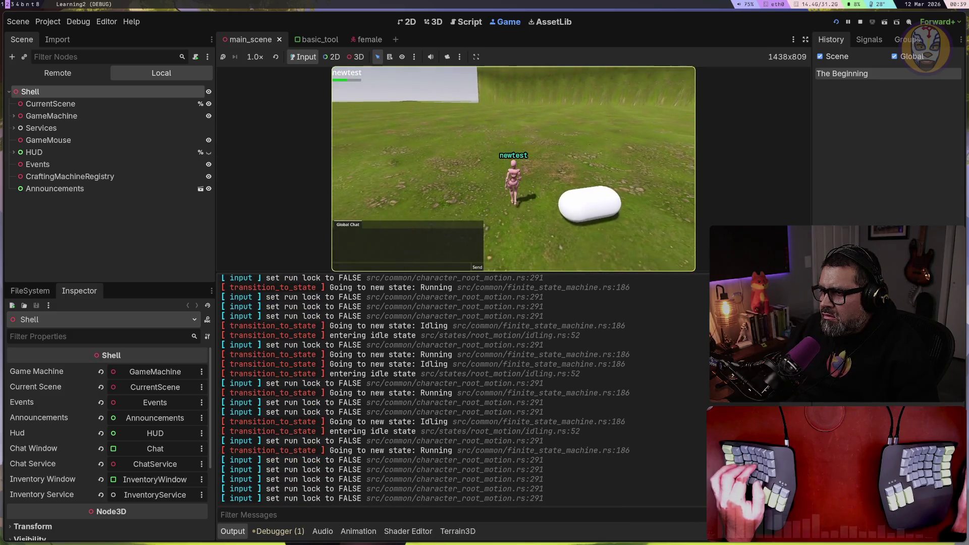
key("w")
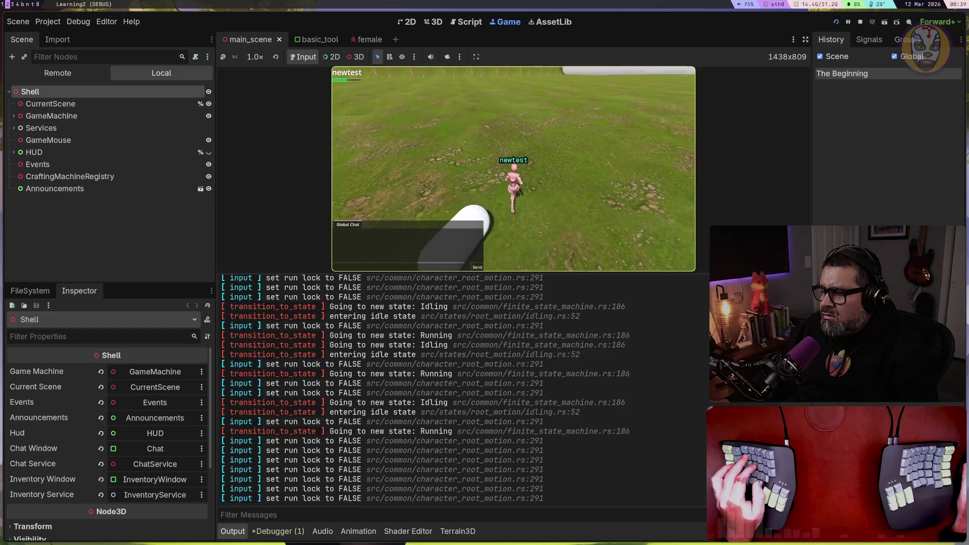
key("w")
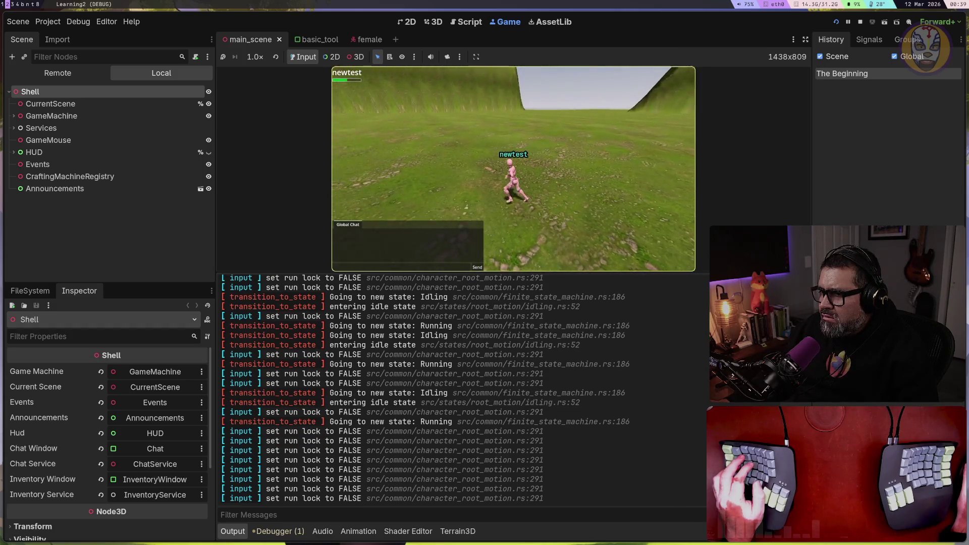
Step: Keep running across the hills and field, ending beside the Test Medicine capsule
key("w")
key("w")
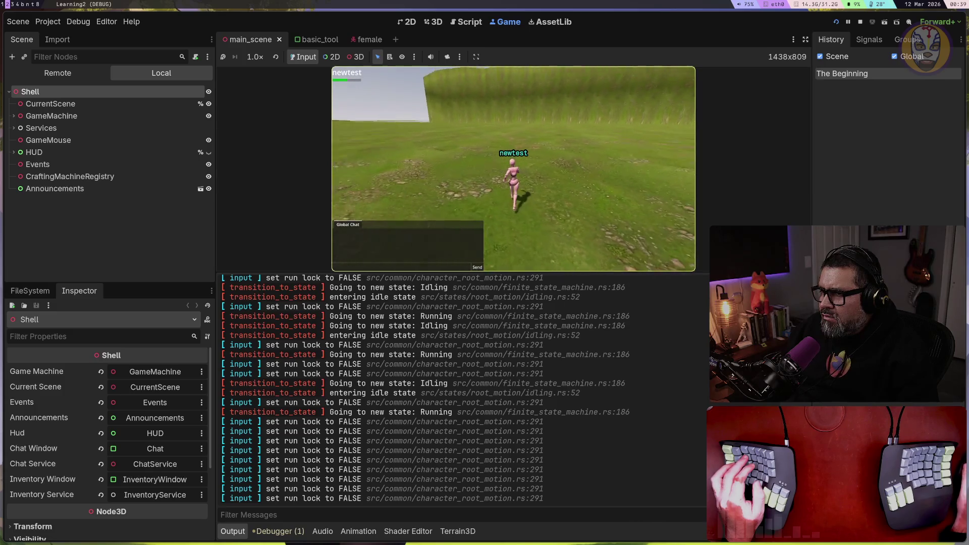
key("w")
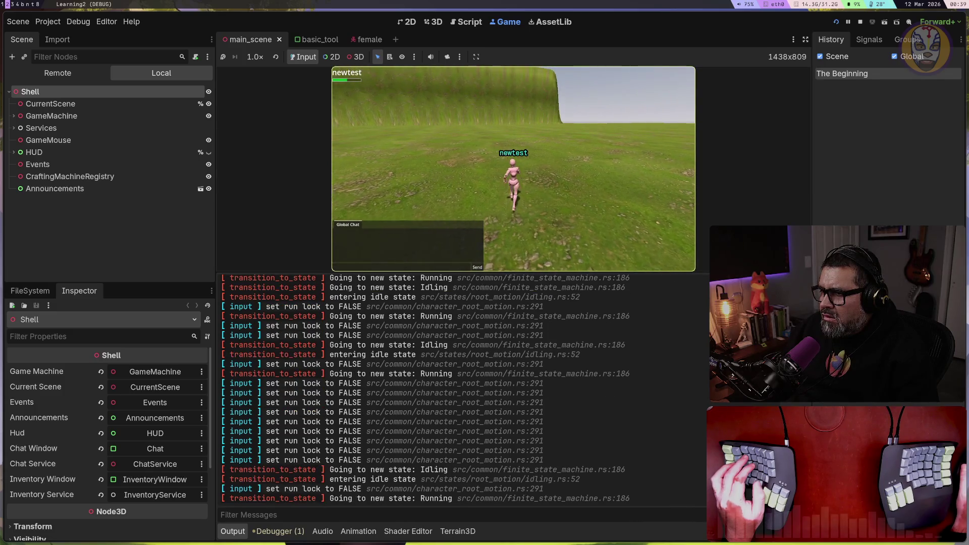
key("w")
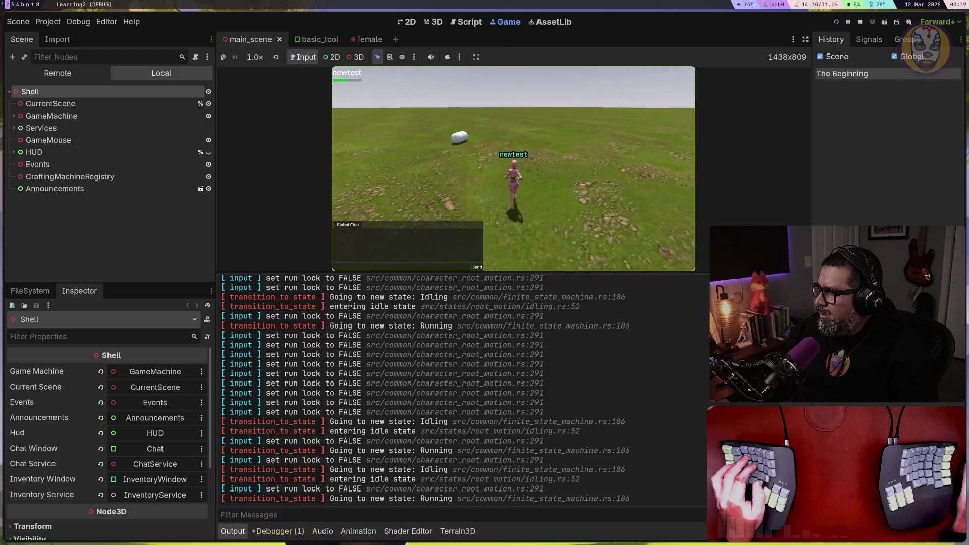
key("w")
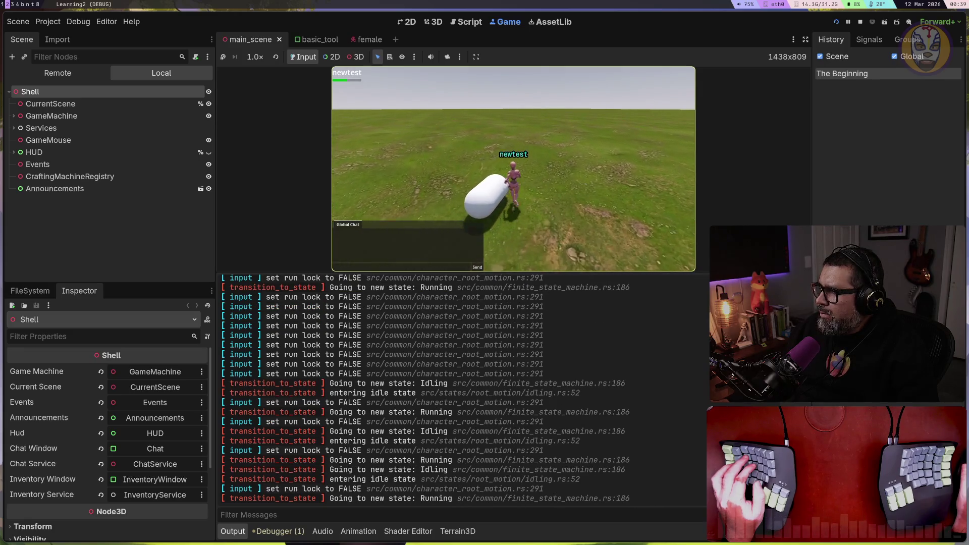
key("w")
key("w")
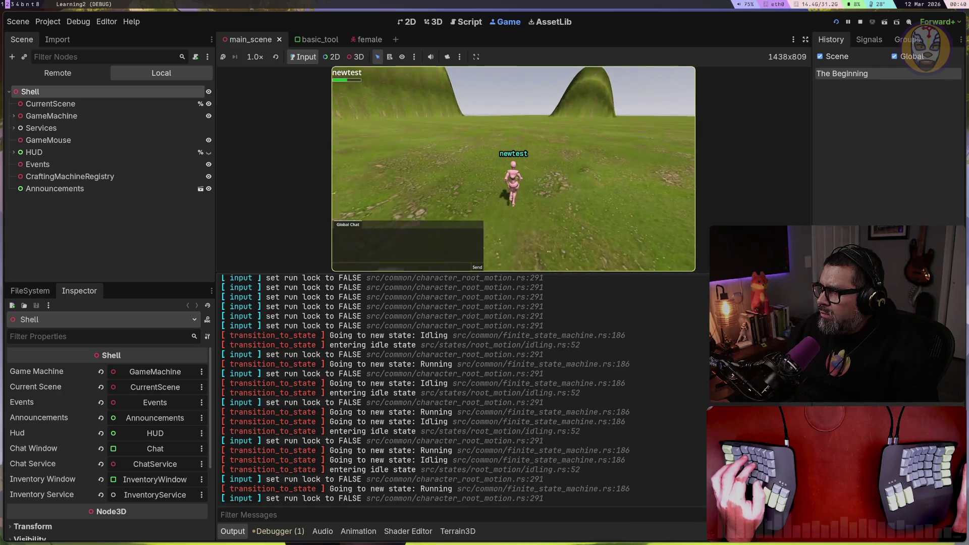
key("w")
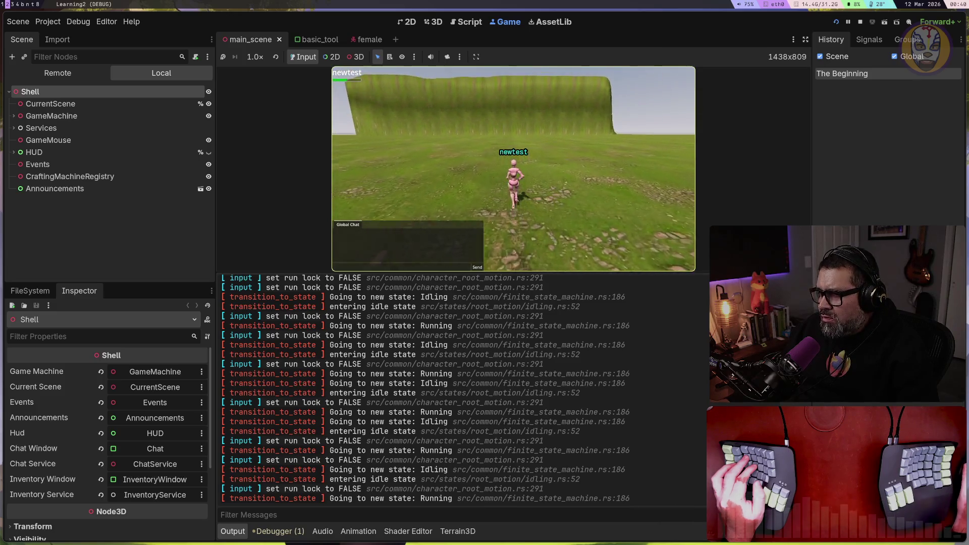
key("w")
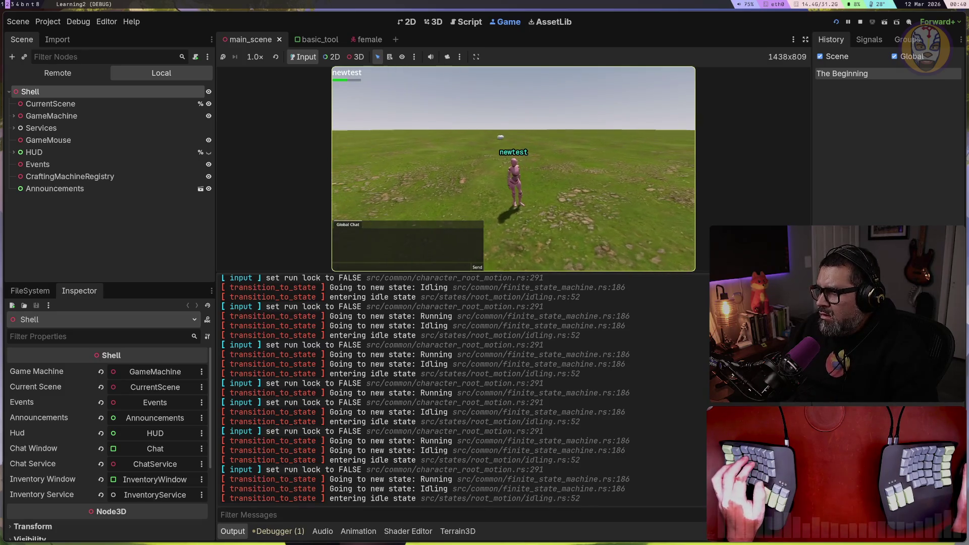
key("w")
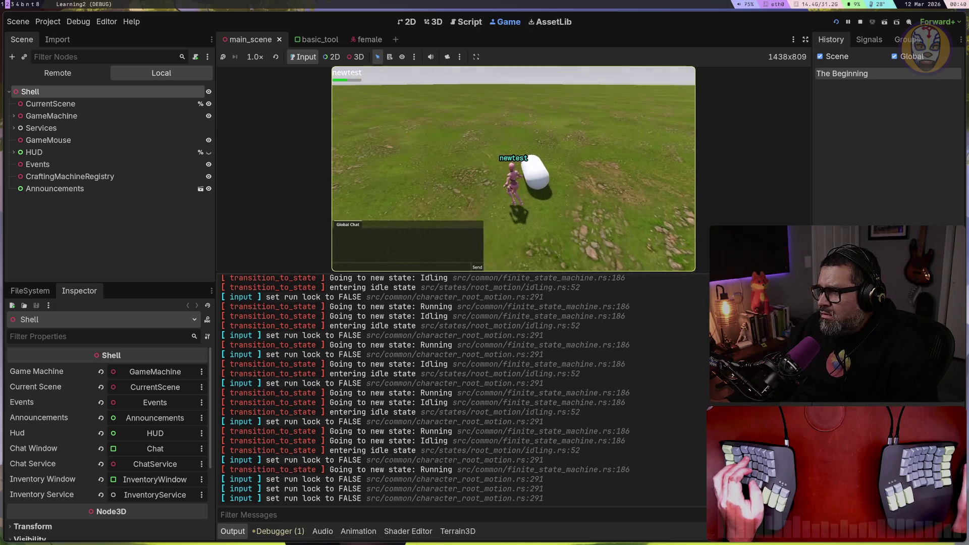
mouse_move(572, 195)
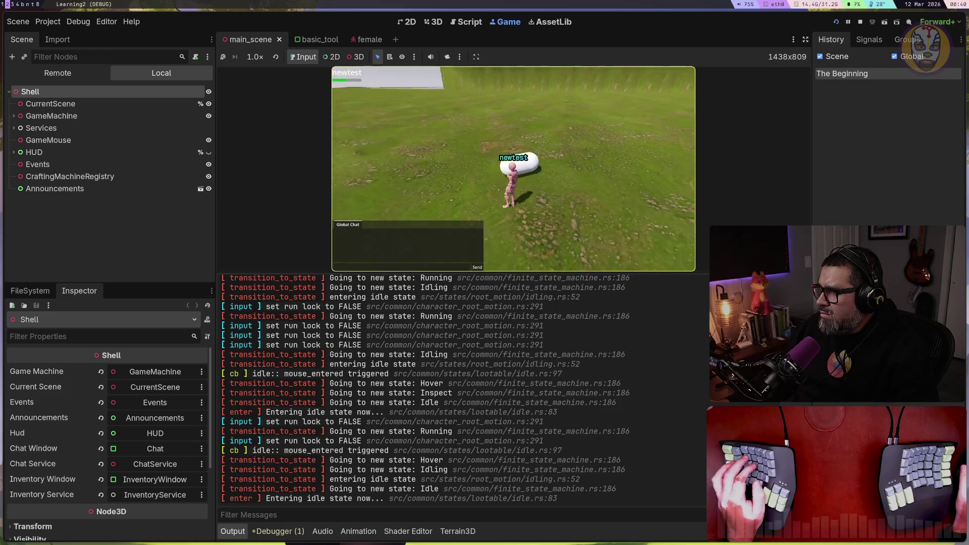
Step: Loot the Test Medicine capsule, check it in the Inventory window, then close the inventory
mouse_move(534, 169)
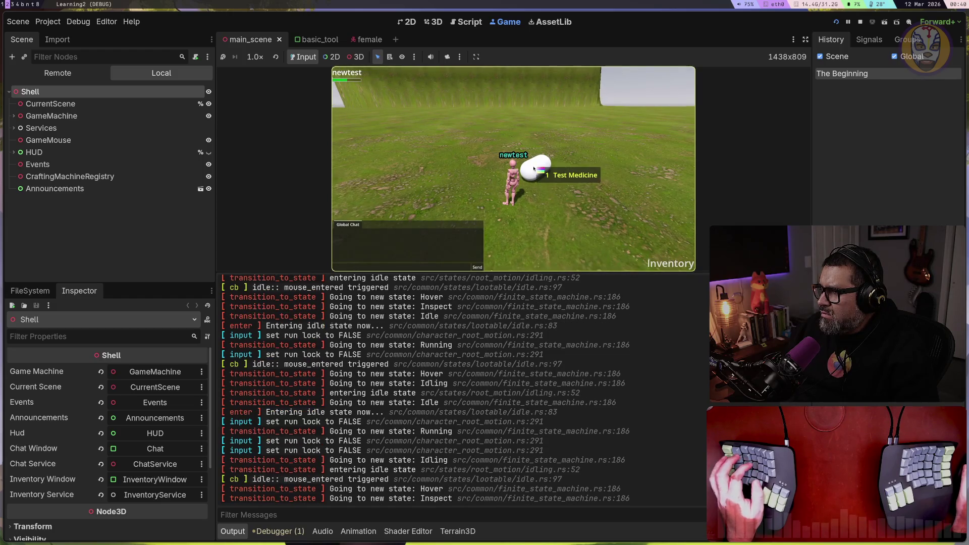
left_click(570, 174)
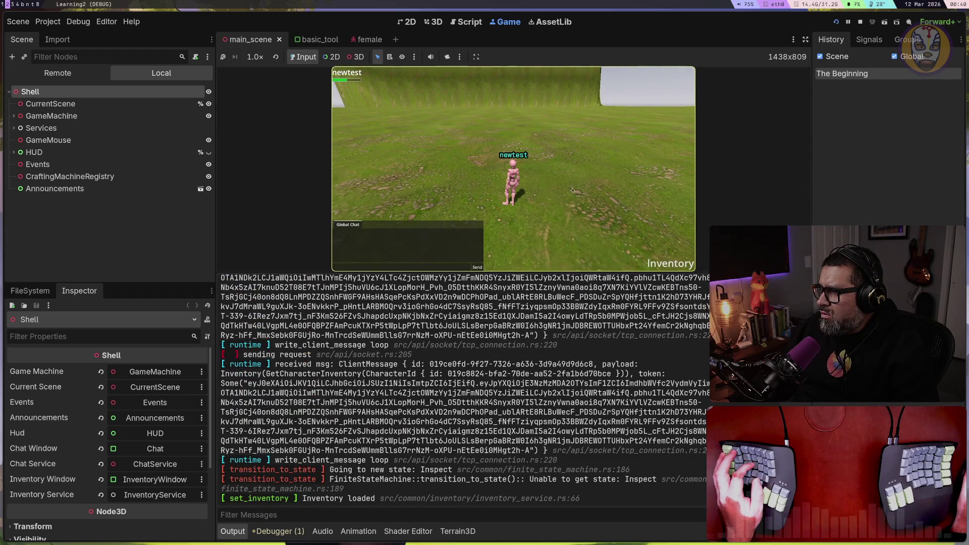
left_click(666, 267)
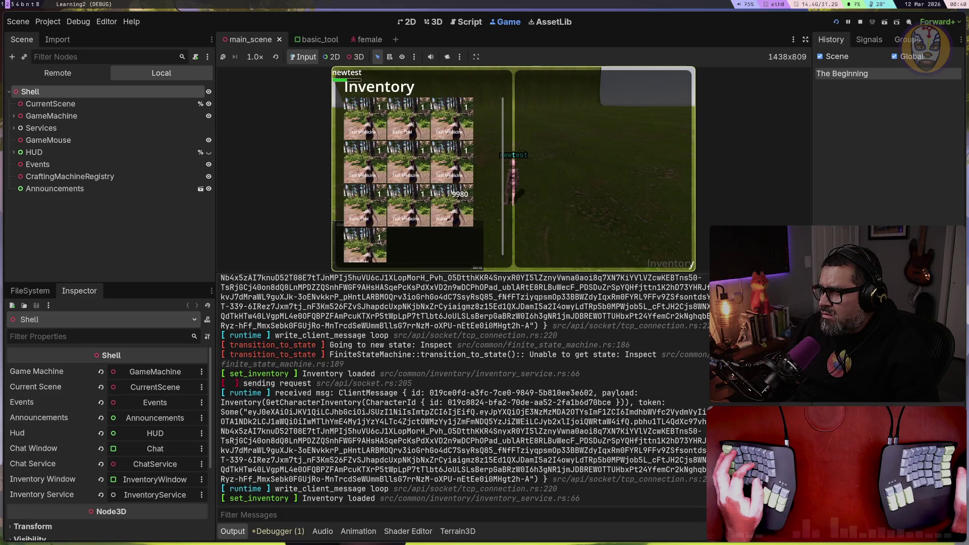
scroll(379, 242, "down", 1)
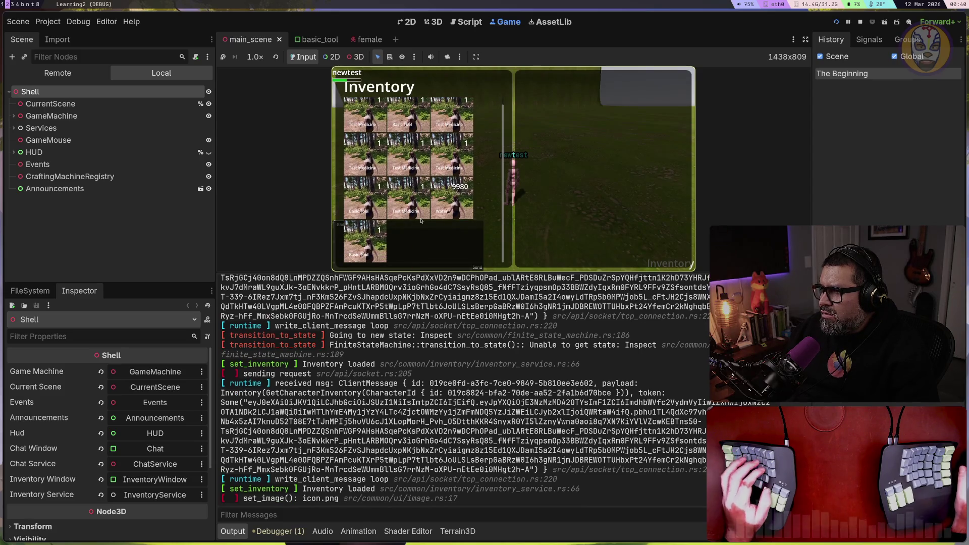
left_click(579, 153)
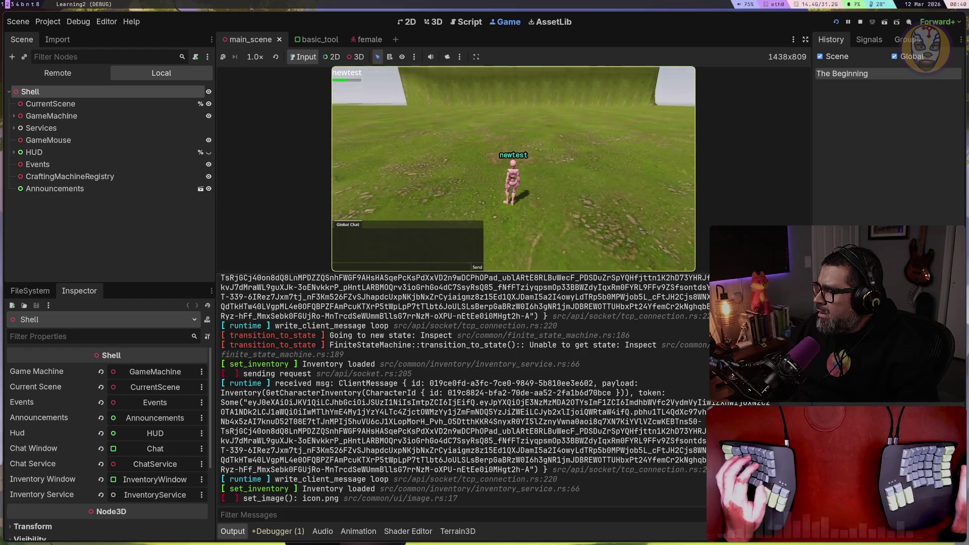
Step: Run the character forward and steer left across the grassy terrain
key("w")
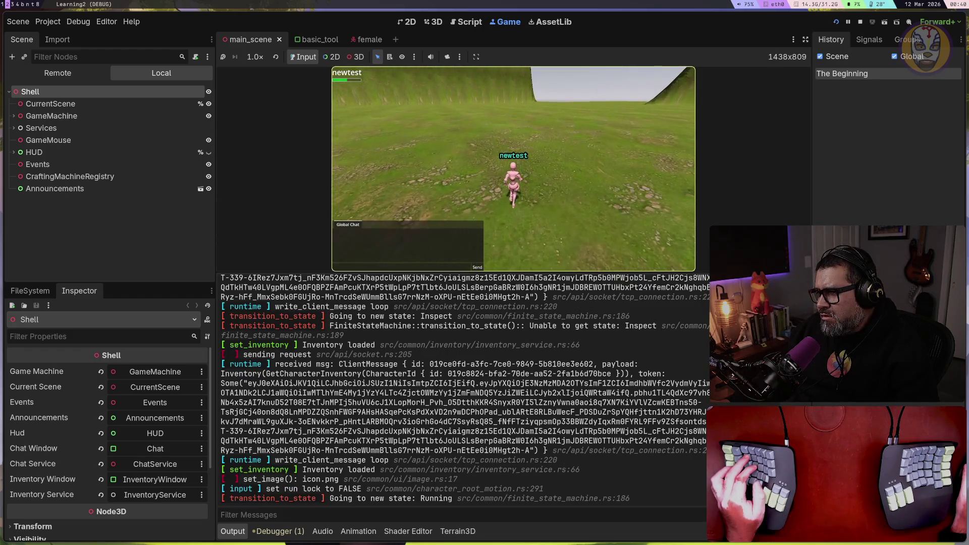
key("w")
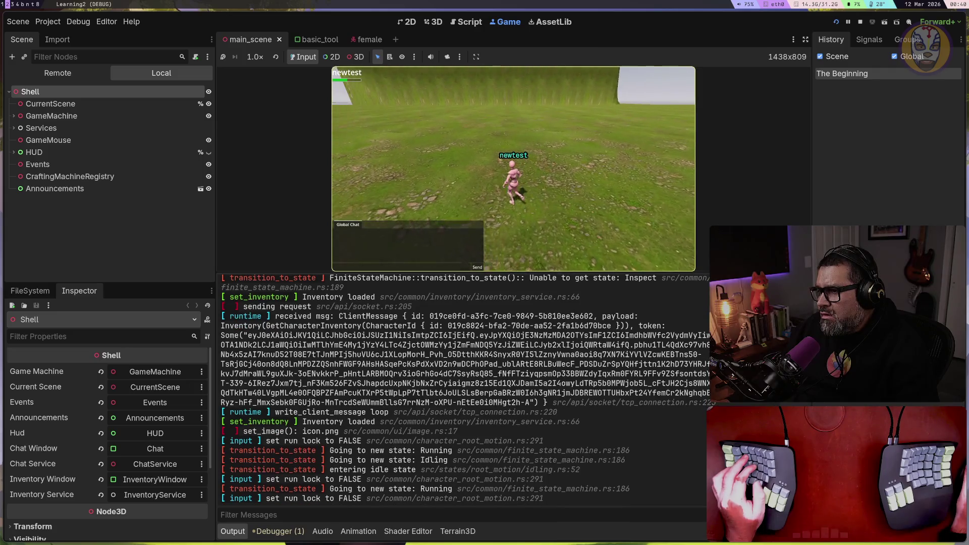
key("a")
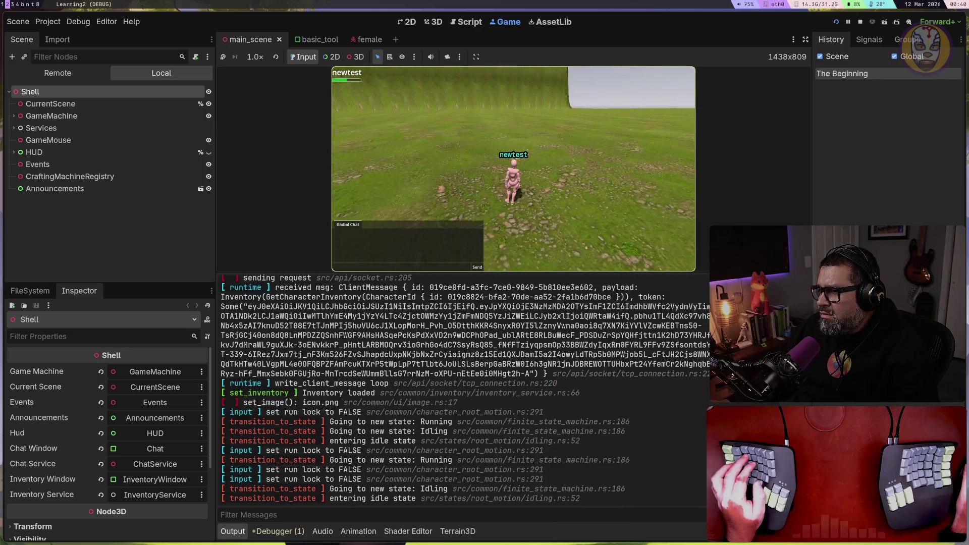
key("w")
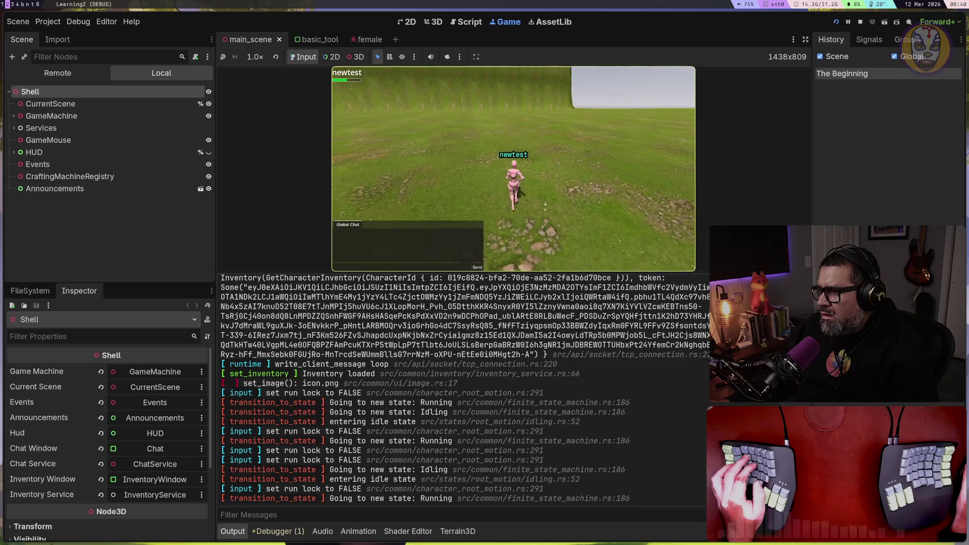
key("w")
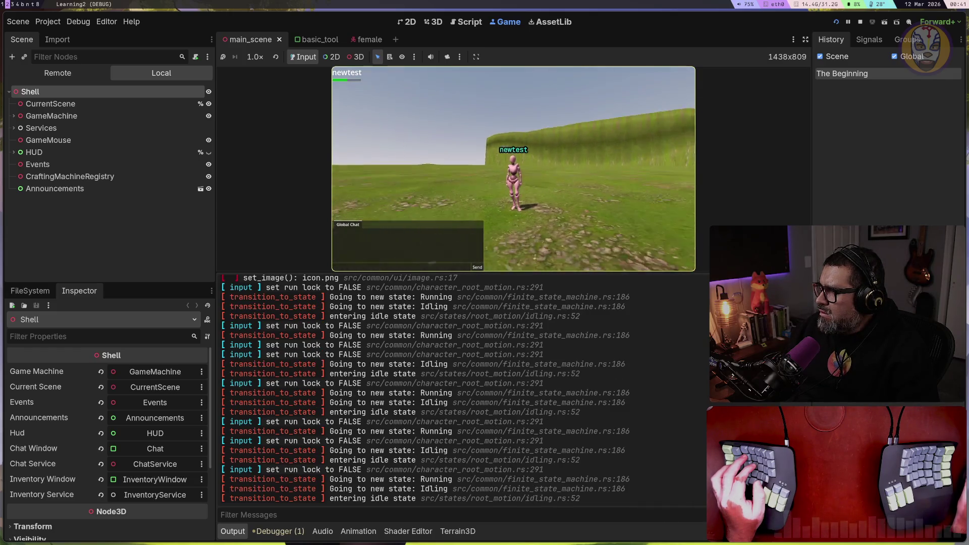
key("w")
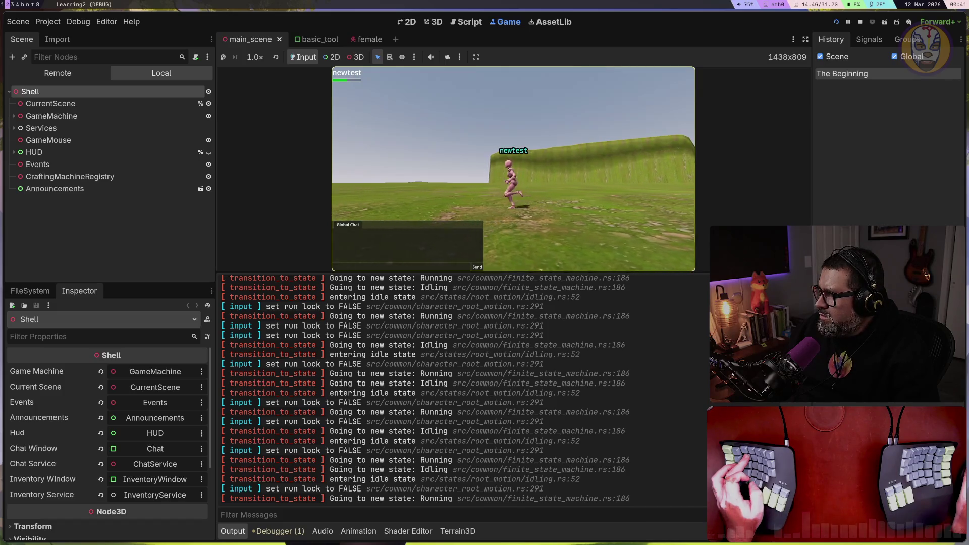
Step: Toggle the inventory open and closed with I, then keep running toward the hill
key("i")
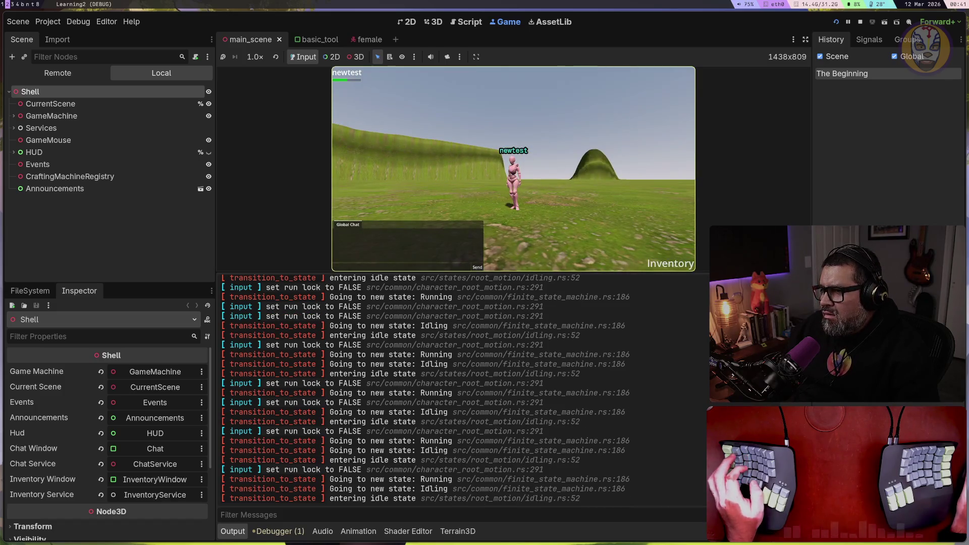
key("i")
key("w")
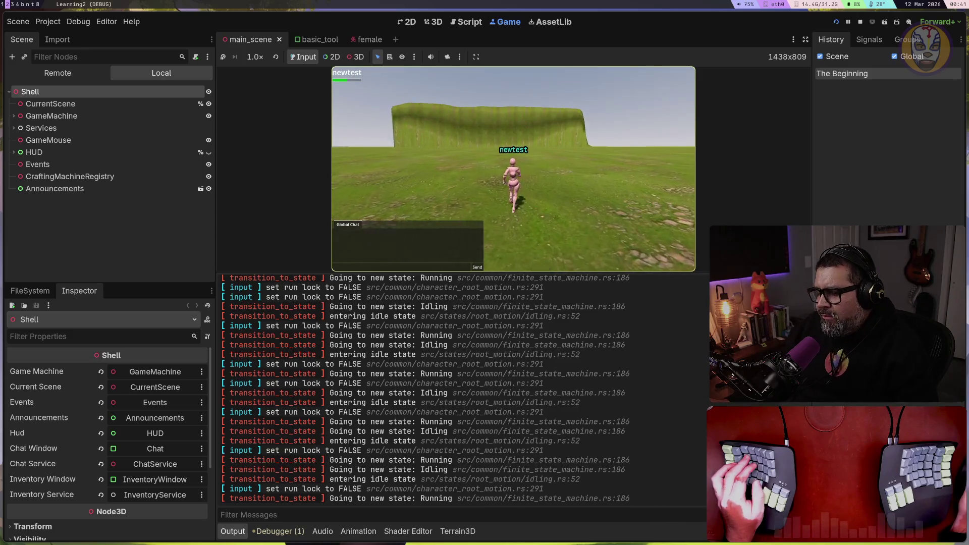
key("w")
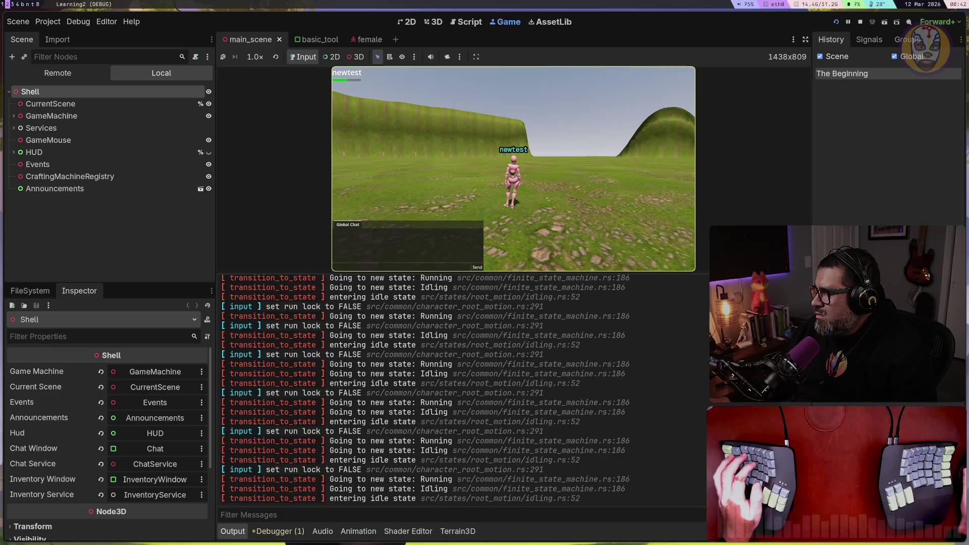
Step: Run the character toward the plateau, steering left and right toward the cliff, then stop
key("w")
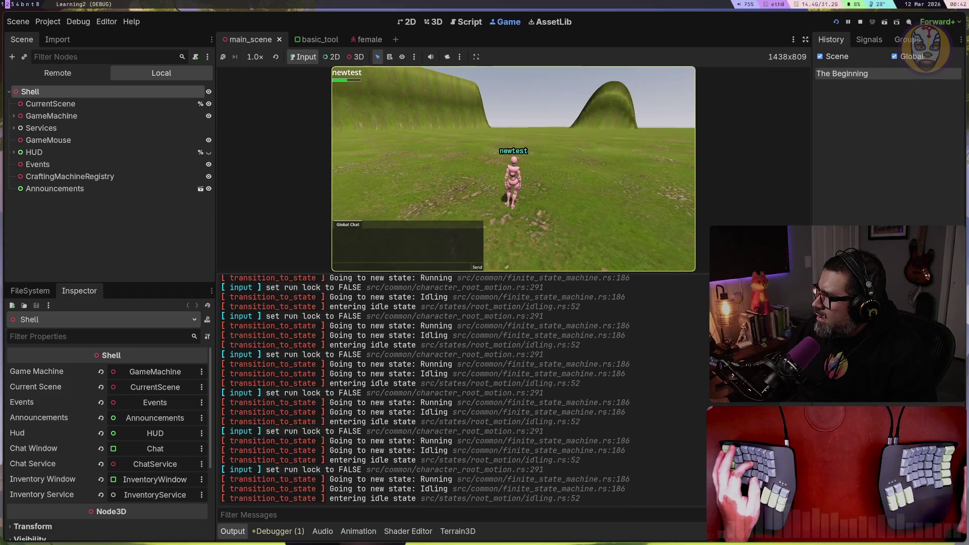
key("a")
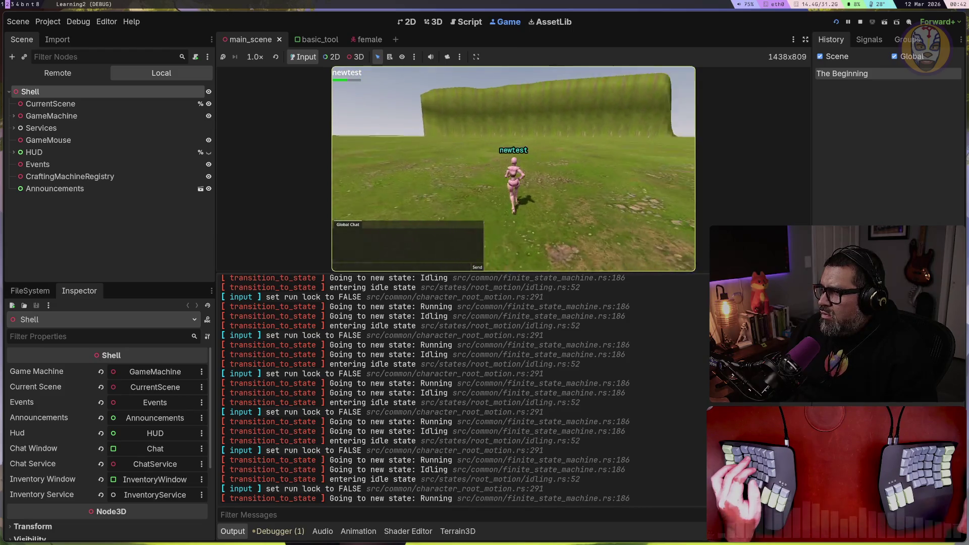
key("d")
key("a")
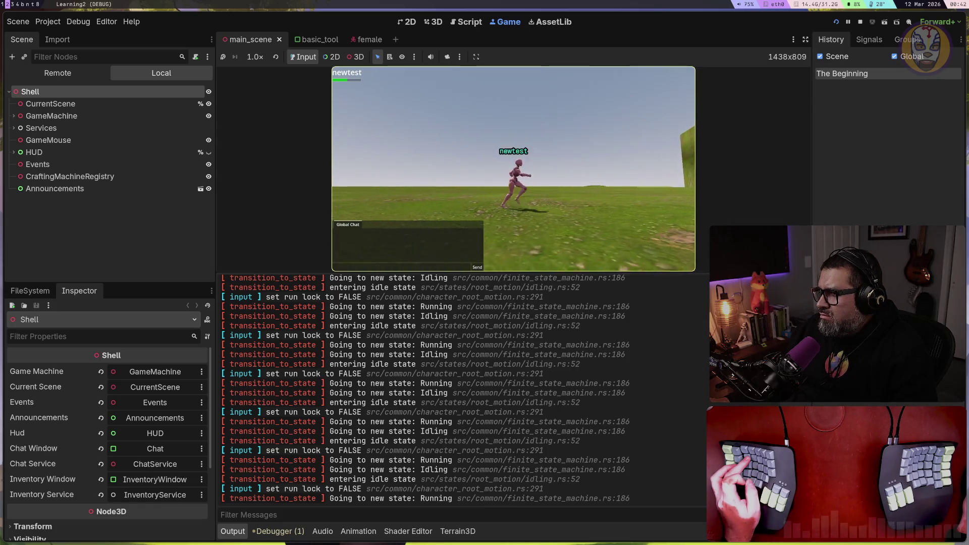
key("d")
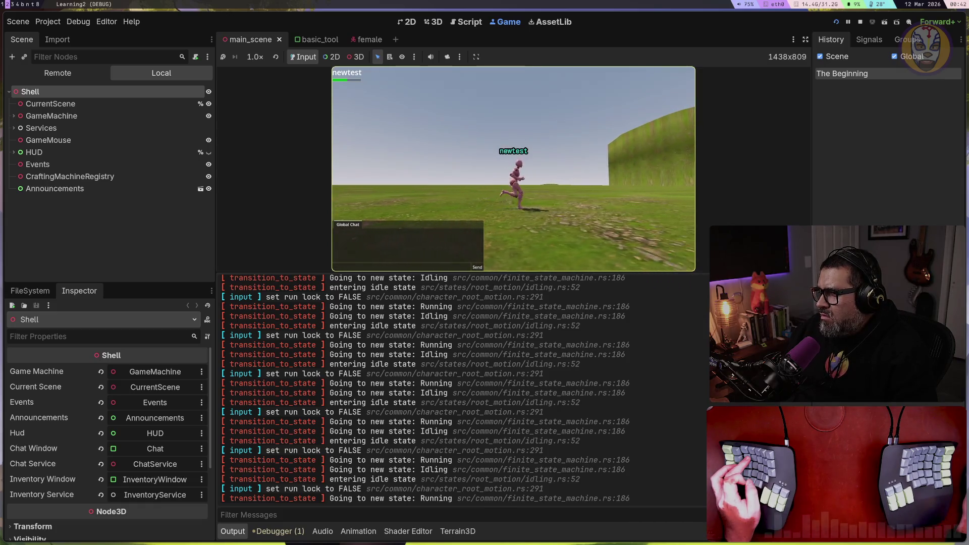
key("w")
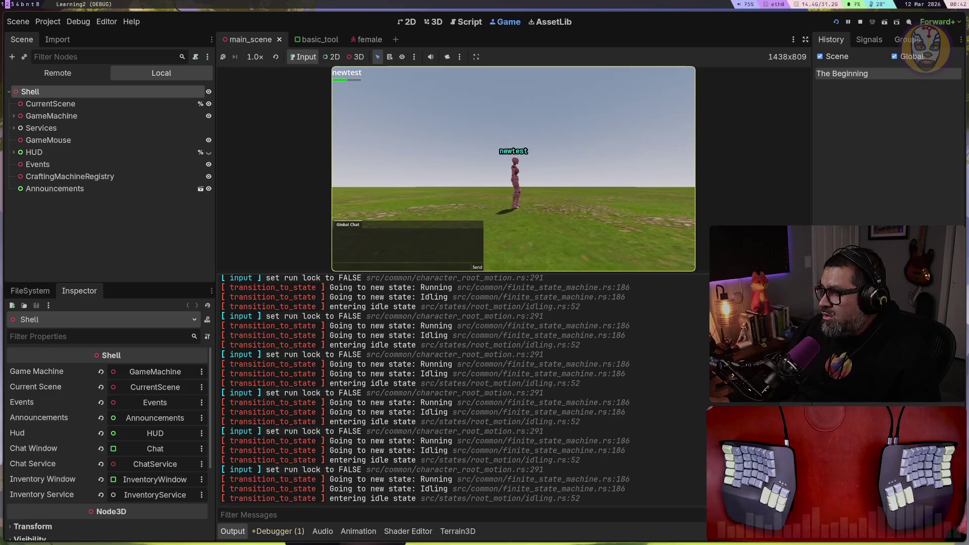
Step: Rotate the view around toward the grassy hill, then run the character back across the grass
key("a")
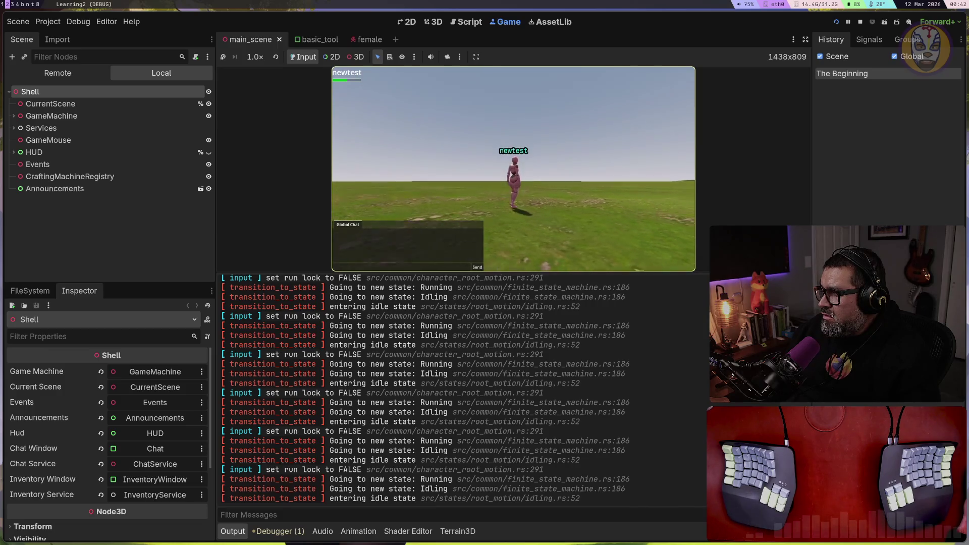
key("a")
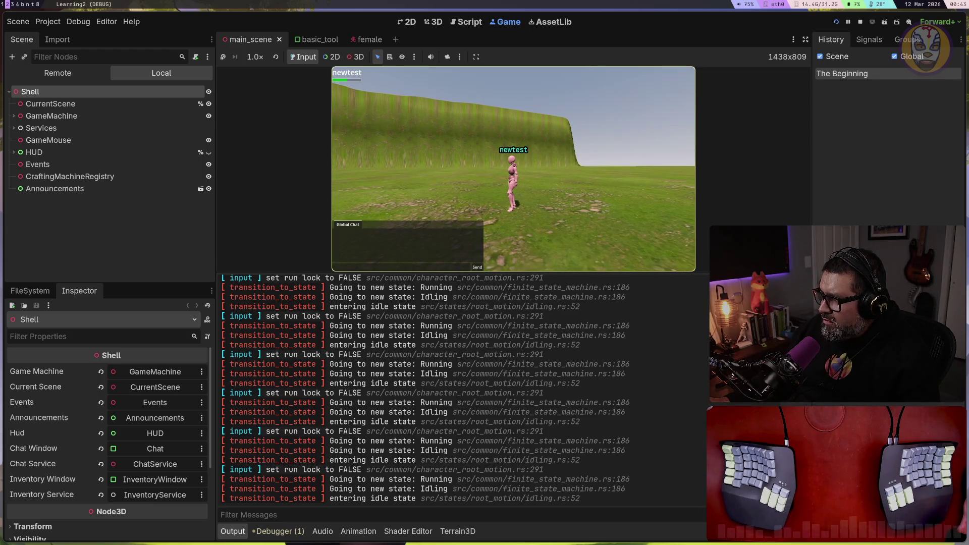
key("a")
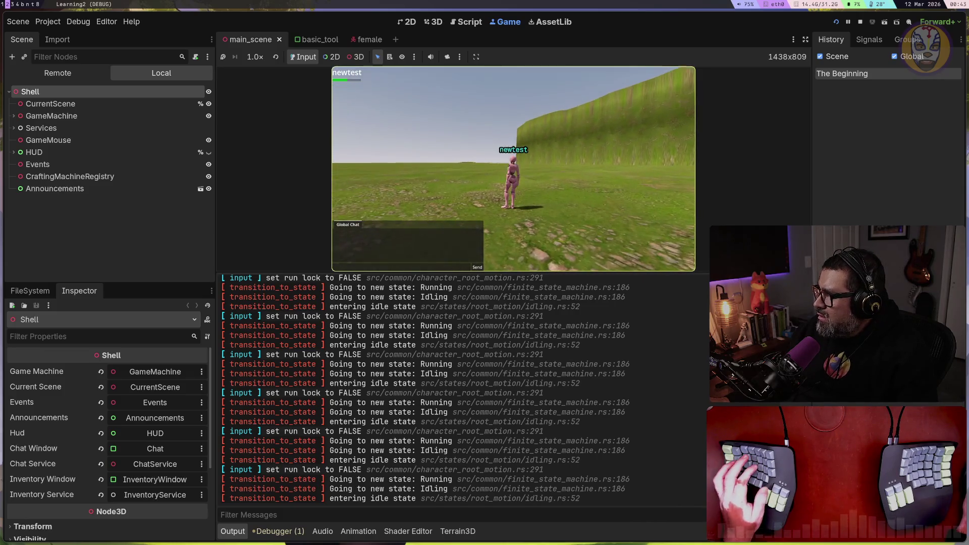
key("w")
key("w")
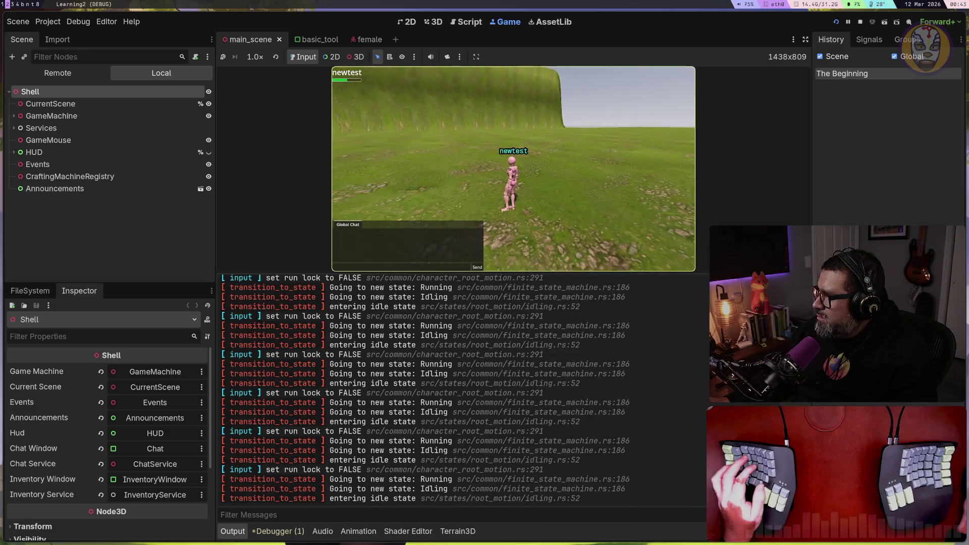
key("w")
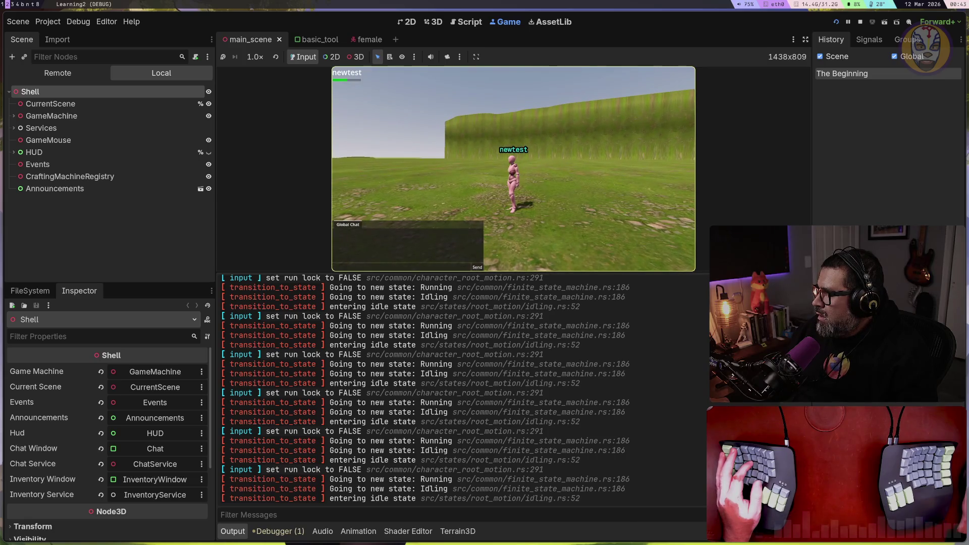
key("w")
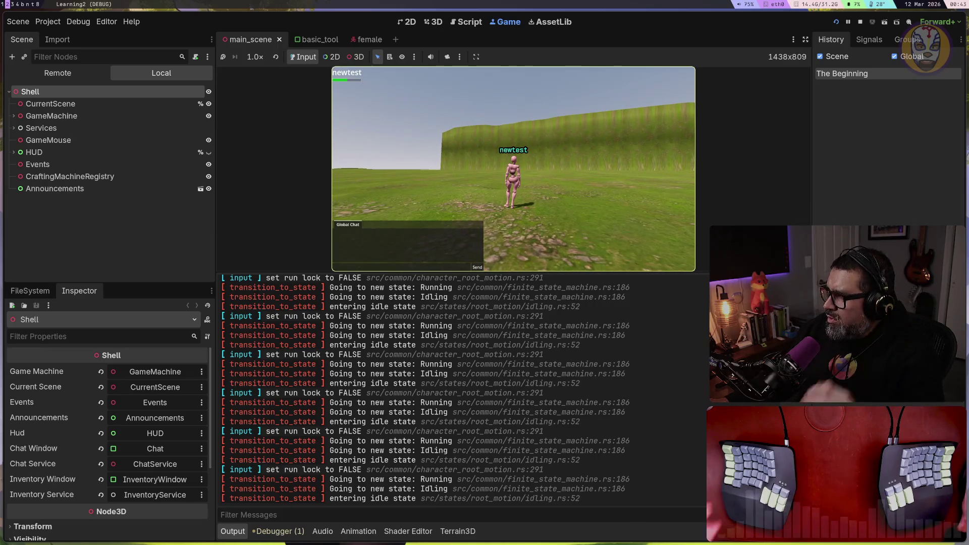
key("w")
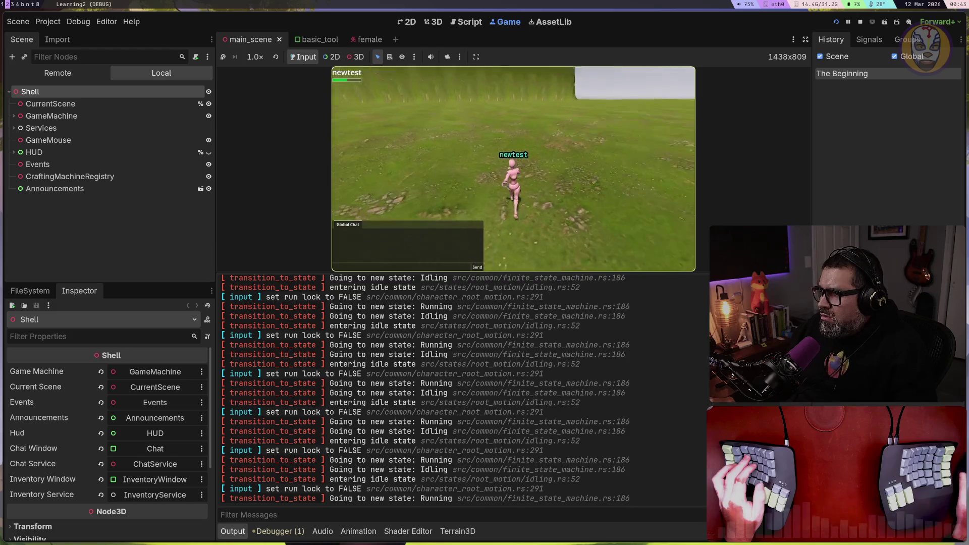
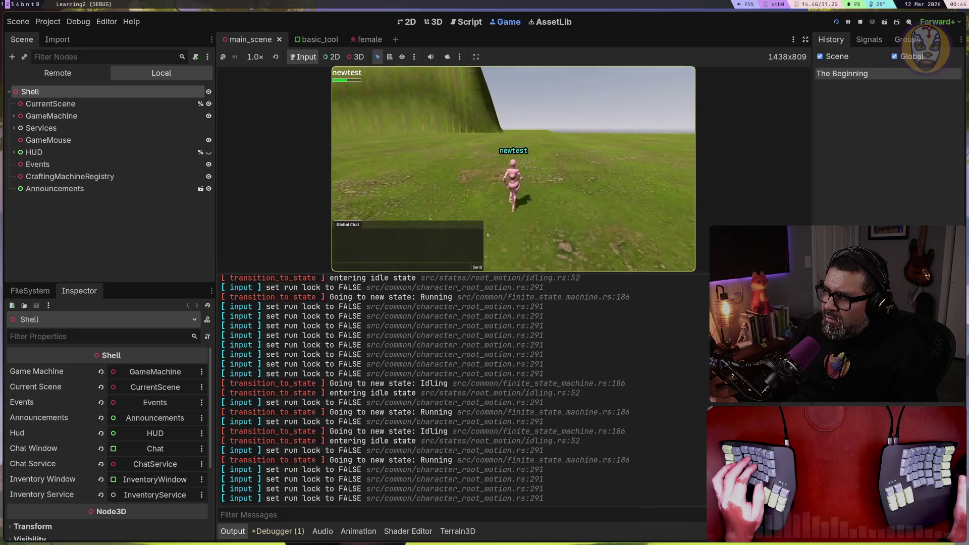
Step: Jump and run the character across the grassy terrain, then stop the running game
key("space")
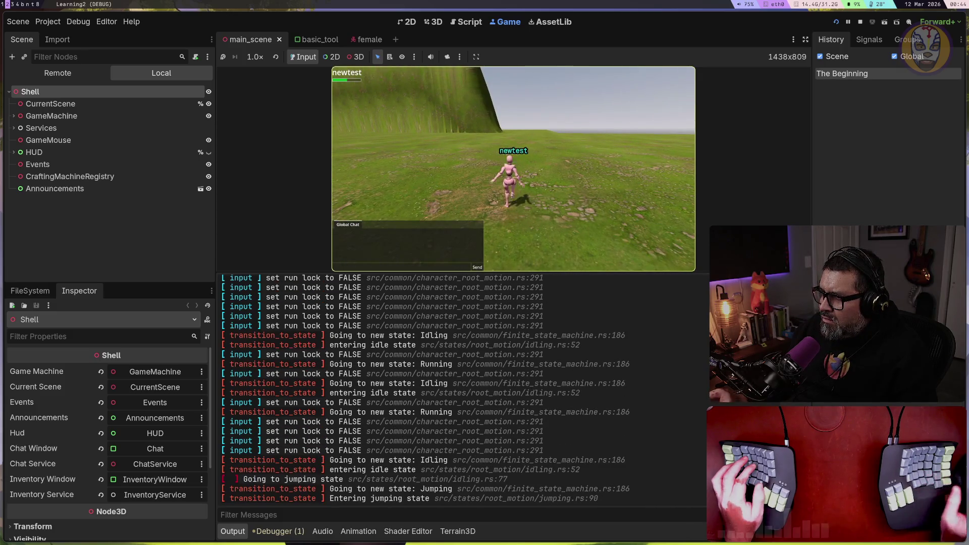
key("w")
key("w")
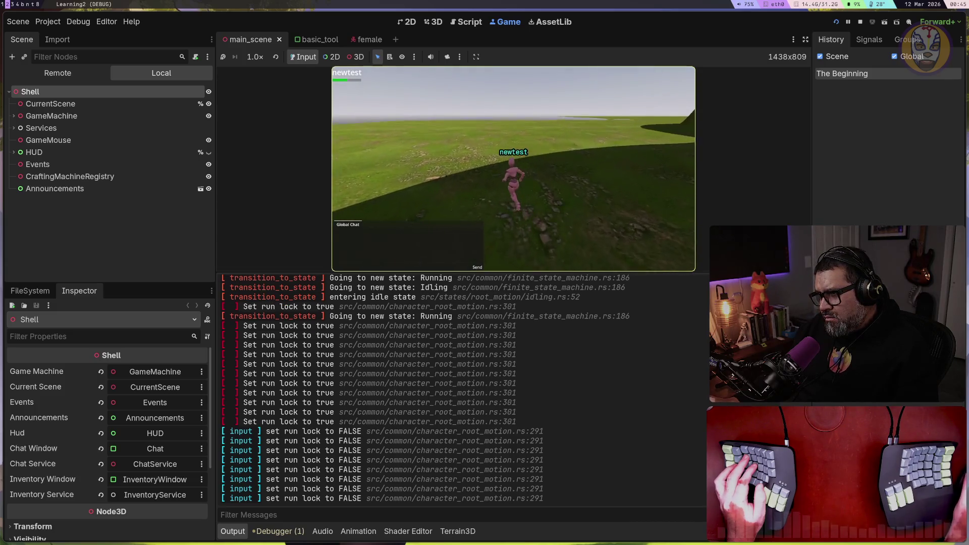
key("Escape")
left_click(860, 21)
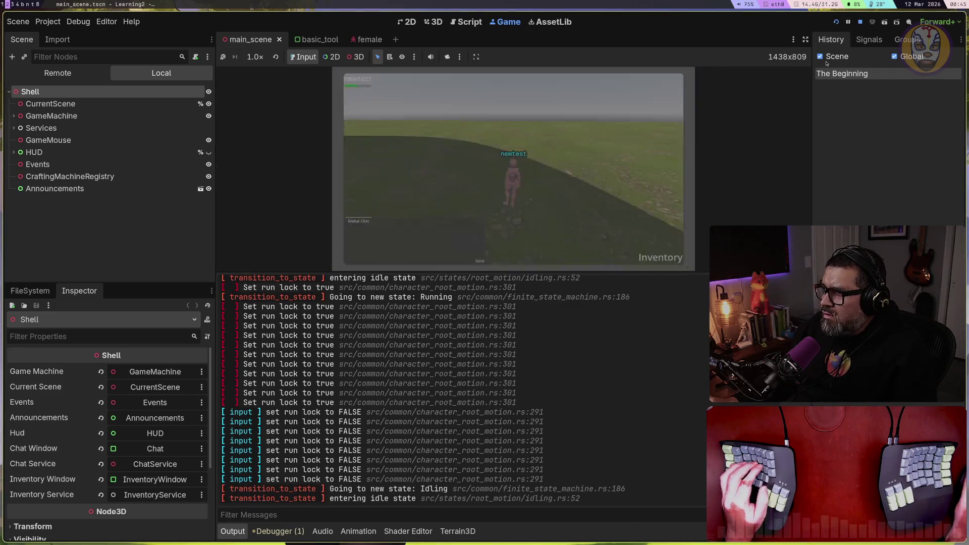
Step: Switch to the basic_tool scene, show the FileSystem dock, and collapse the characters folder
left_click(316, 40)
scroll(93, 216, "down", 5)
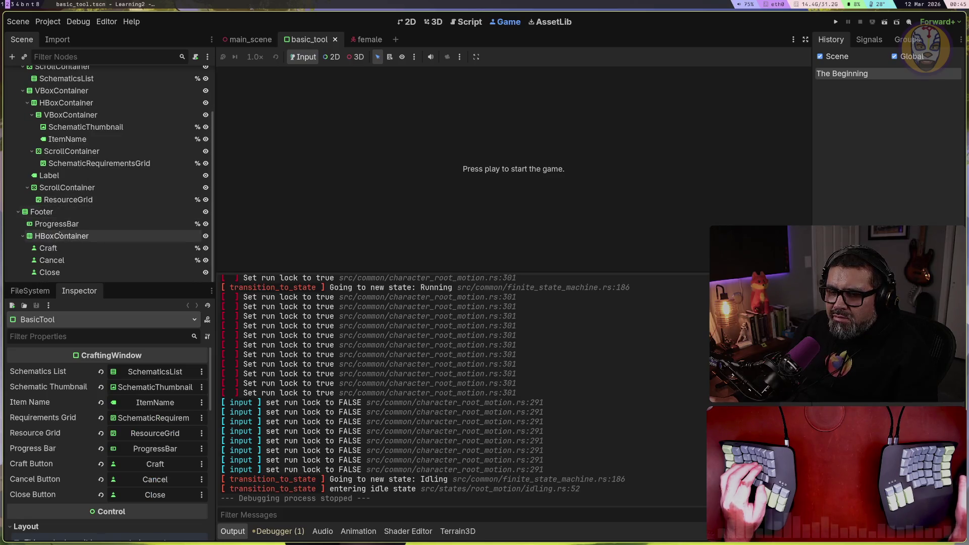
scroll(91, 235, "up", 5)
scroll(75, 148, "down", 3)
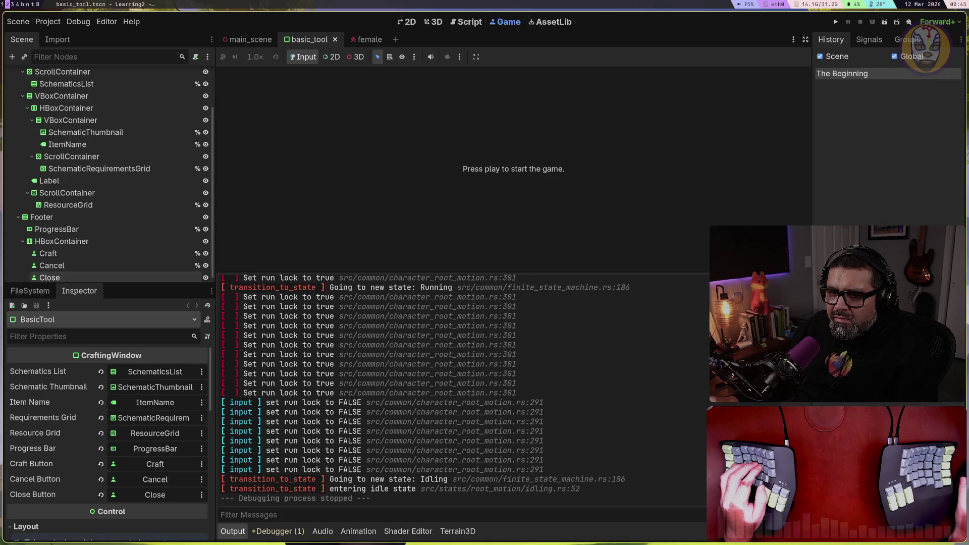
left_click(30, 291)
left_click_drag(136, 281, 136, 193)
scroll(76, 353, "down", 3)
scroll(75, 353, "up", 3)
left_click(13, 314)
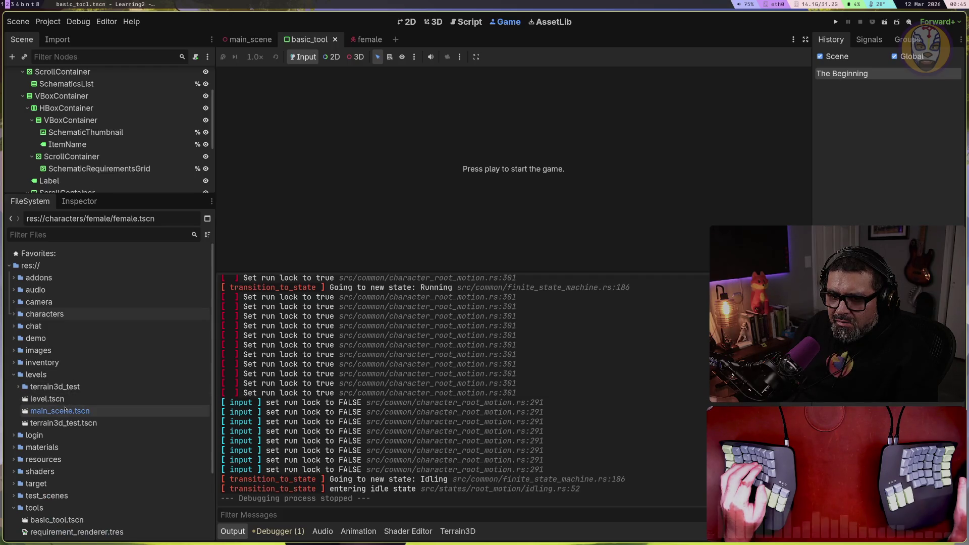
Step: Open main_scene.tscn, browse the terrain3d_test folder, and open level.tscn in a new tab
double_click(64, 411)
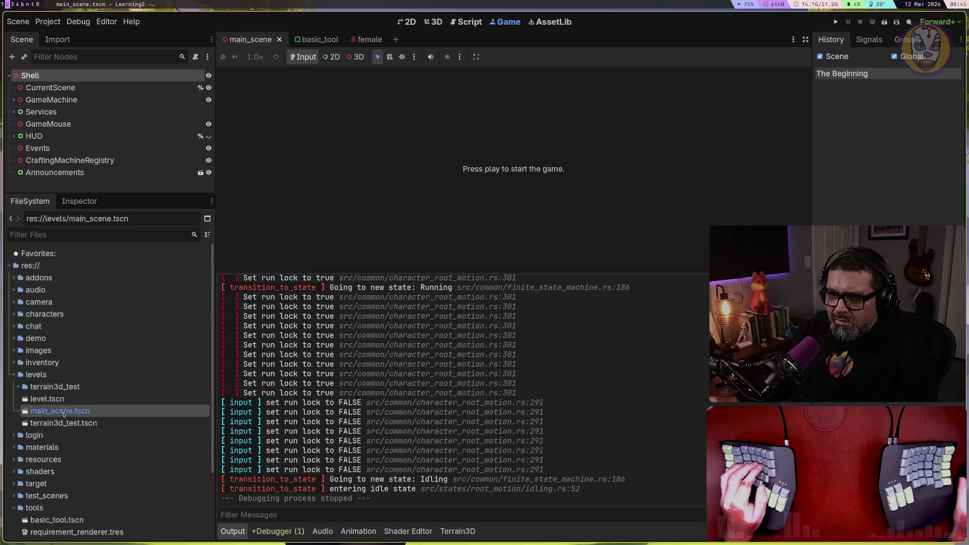
double_click(47, 388)
scroll(53, 395, "down", 3)
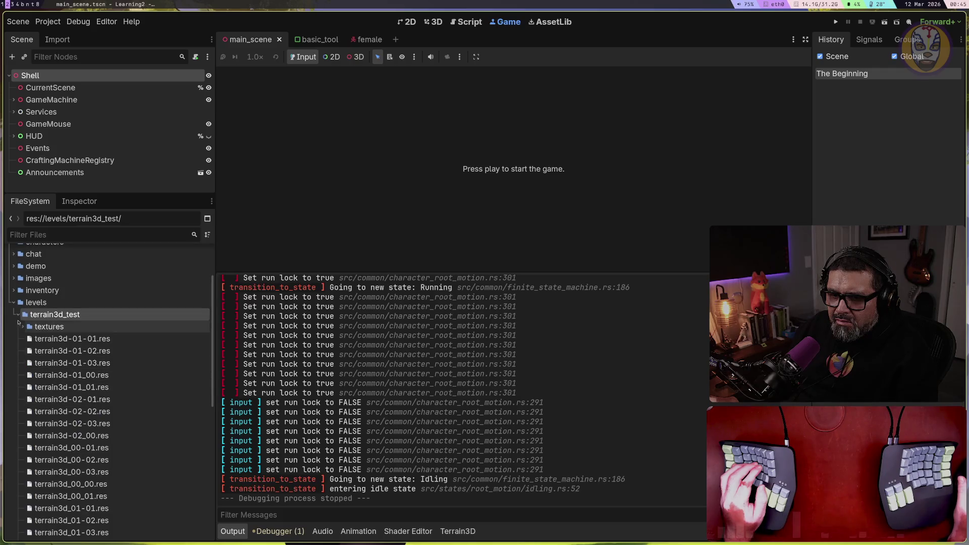
left_click(18, 315)
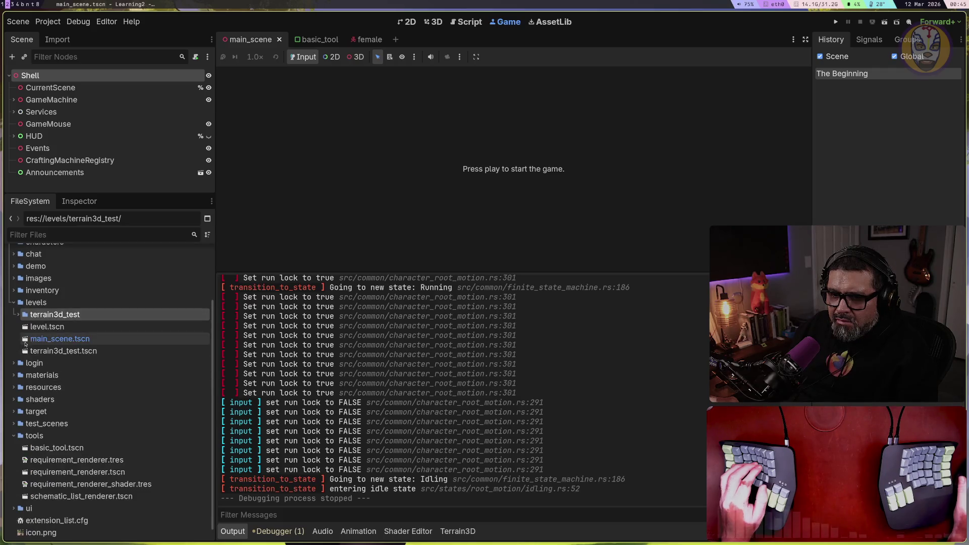
double_click(49, 328)
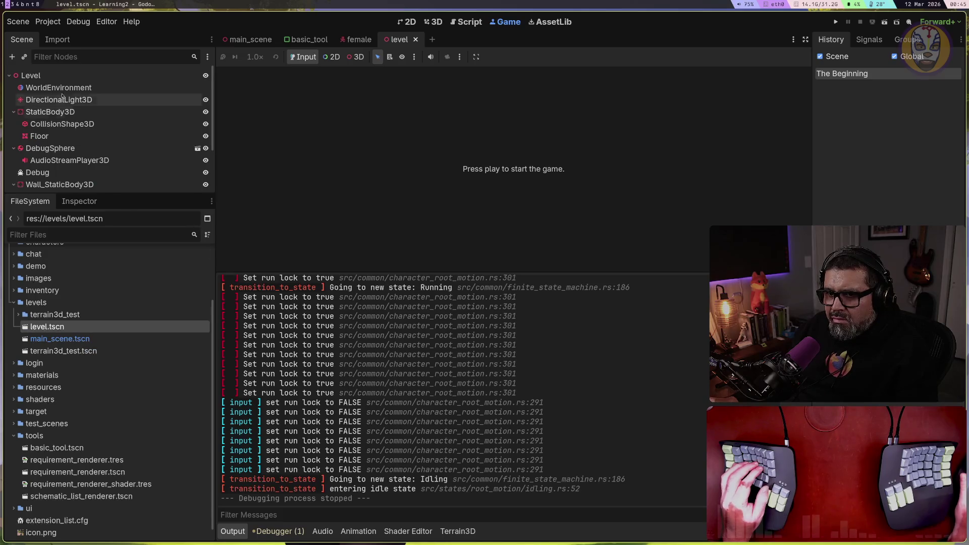
Step: Look over the level scene's floor in the 3D view, then open the terrain3d_test scene
left_click(71, 86)
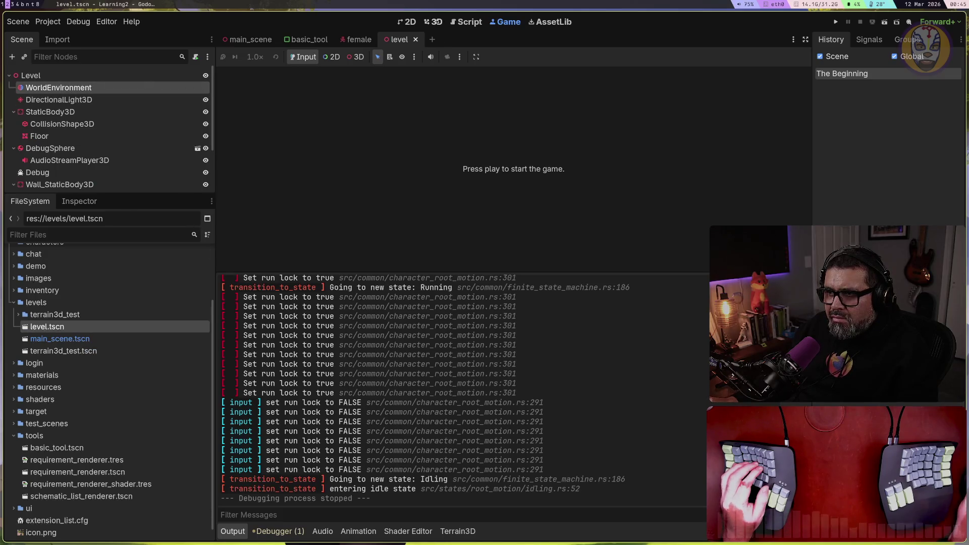
left_click(437, 24)
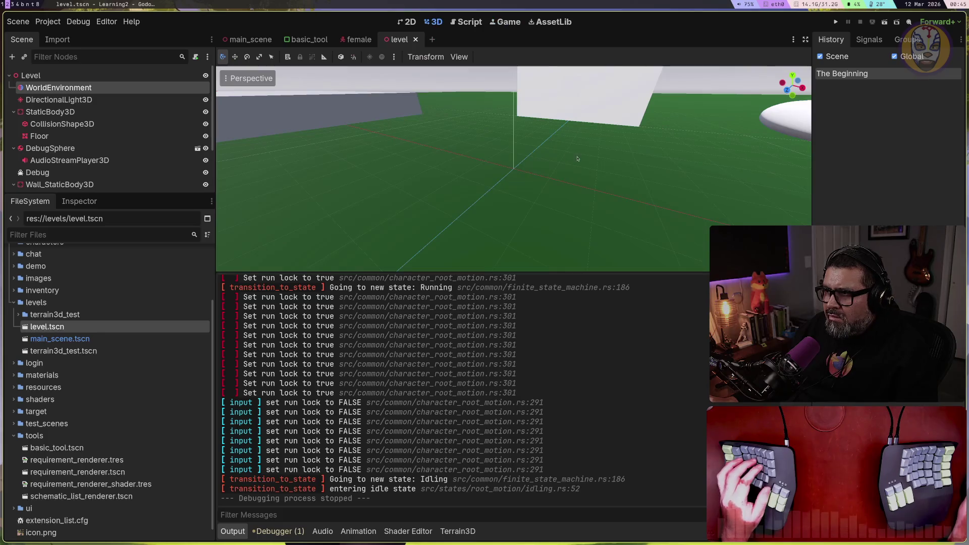
mouse_move(595, 159)
left_mouse_down()
mouse_move(583, 195)
mouse_move(586, 142)
mouse_move(646, 154)
mouse_move(611, 155)
left_mouse_up()
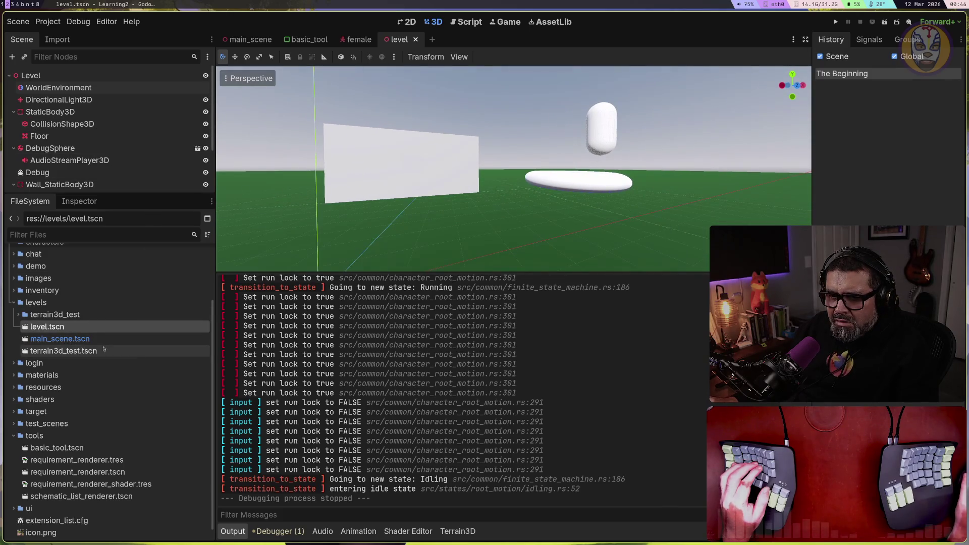
left_click(71, 356)
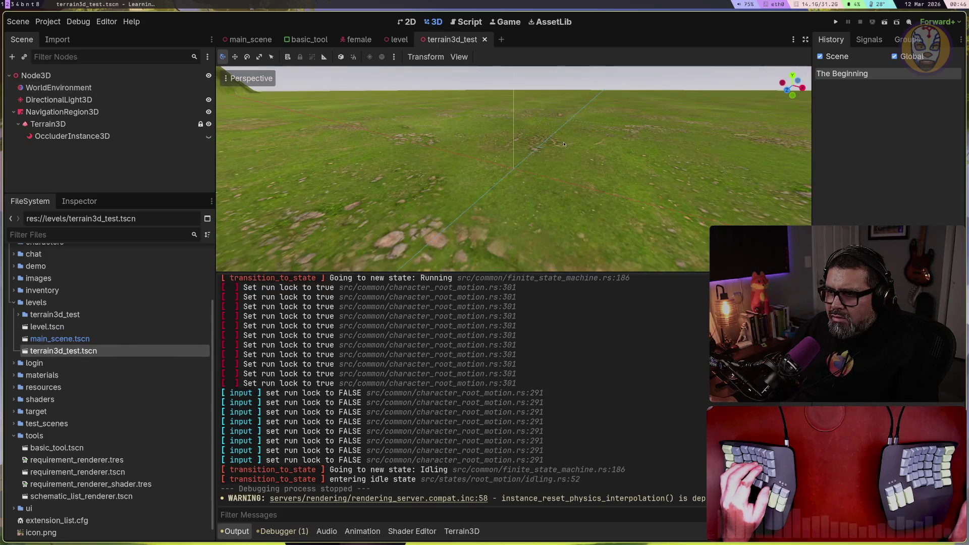
Step: Fly the freelook camera across the terrain until the two hills come into view
right_click(564, 145)
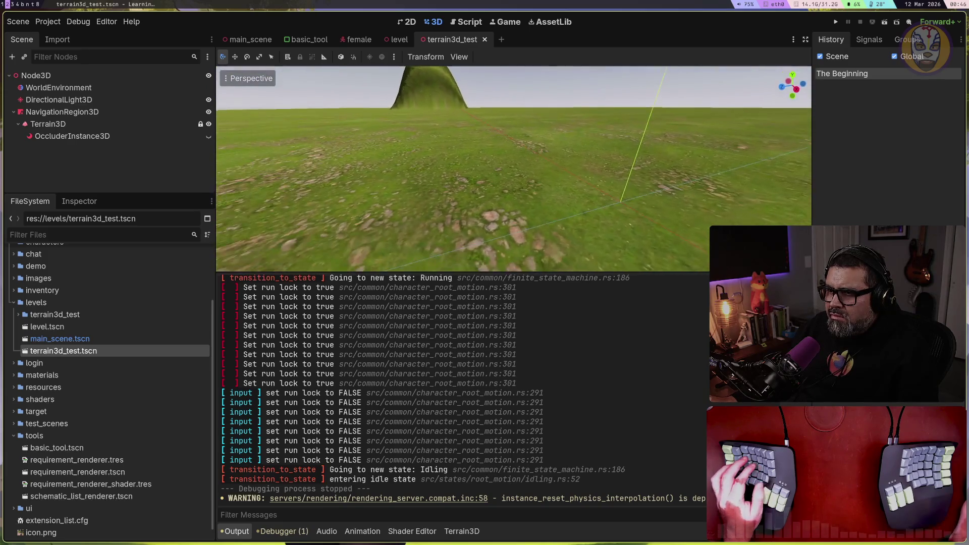
key("w")
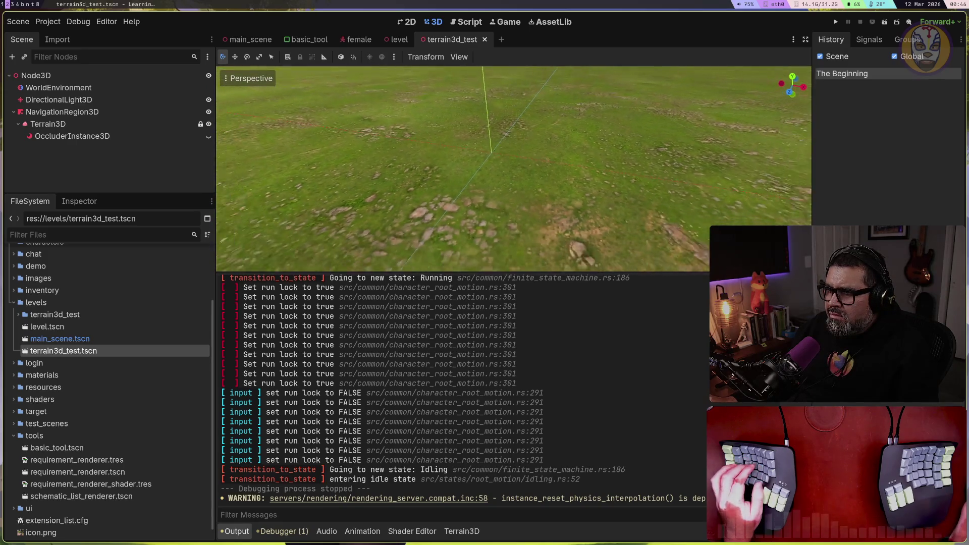
right_click(576, 146)
key("a")
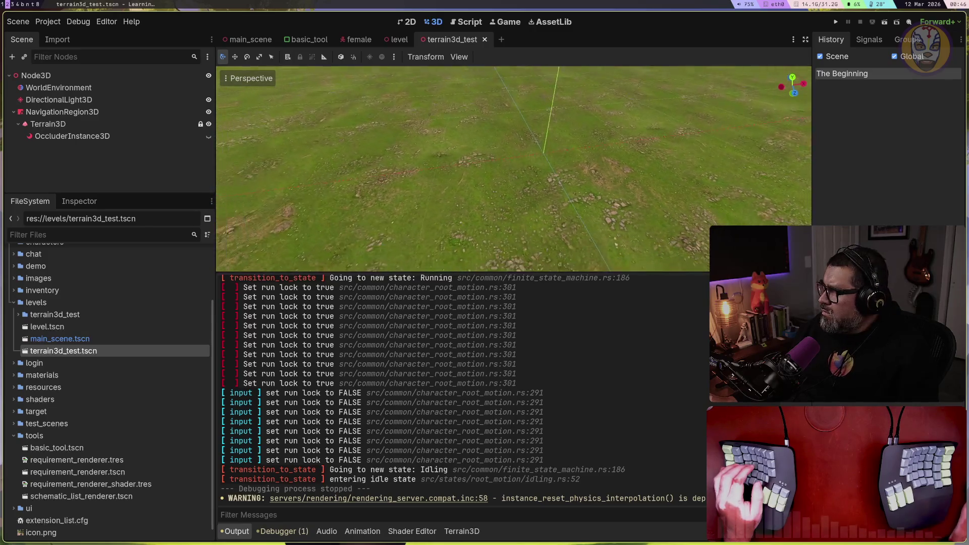
right_click(558, 156)
right_click(559, 155)
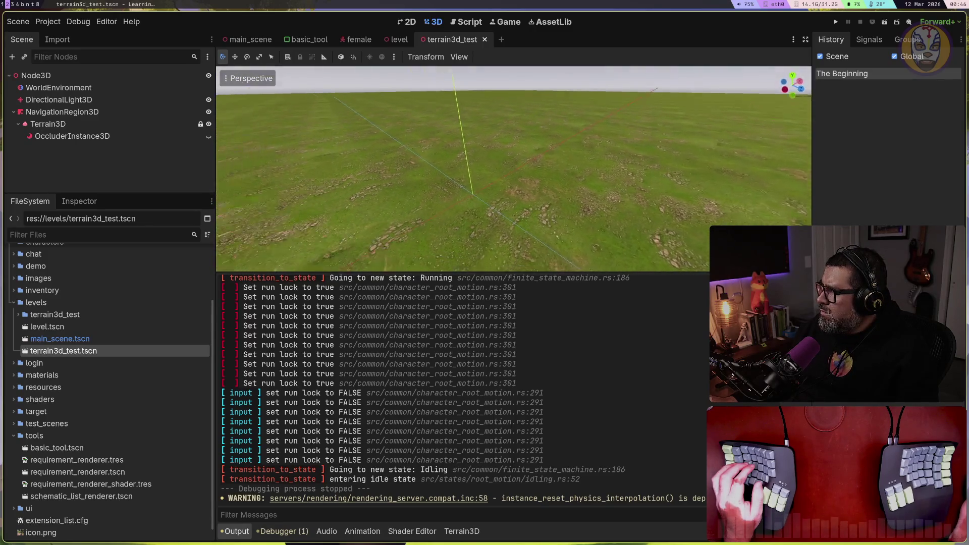
right_click(558, 156)
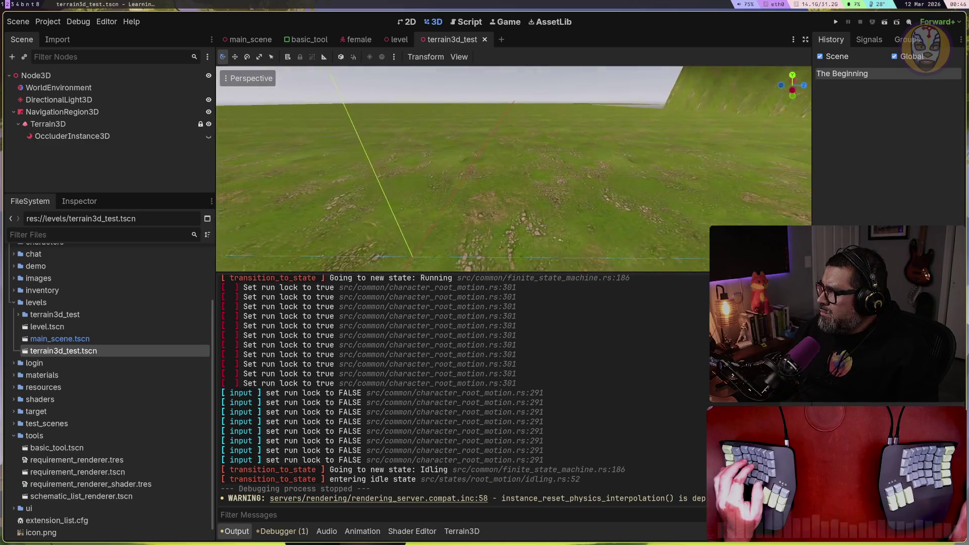
right_click(559, 156)
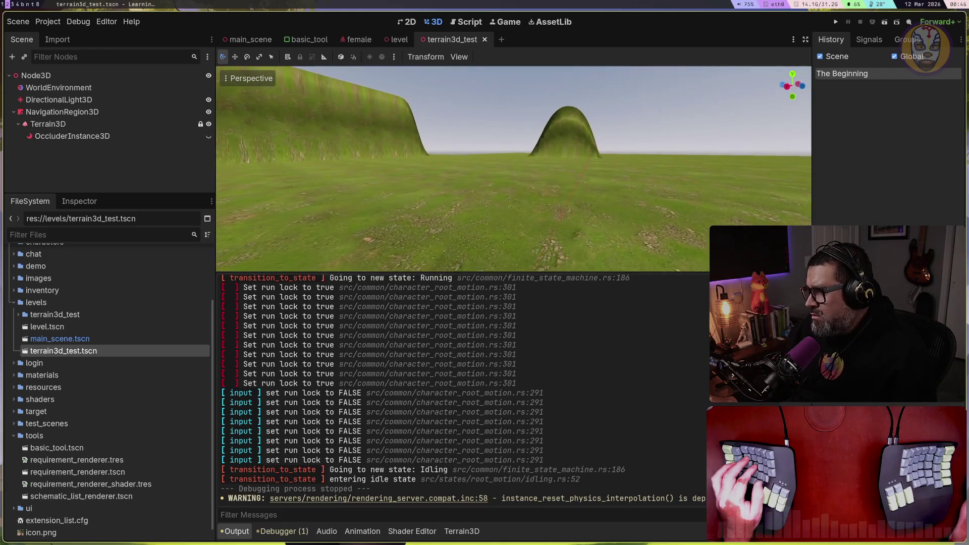
right_click(558, 156)
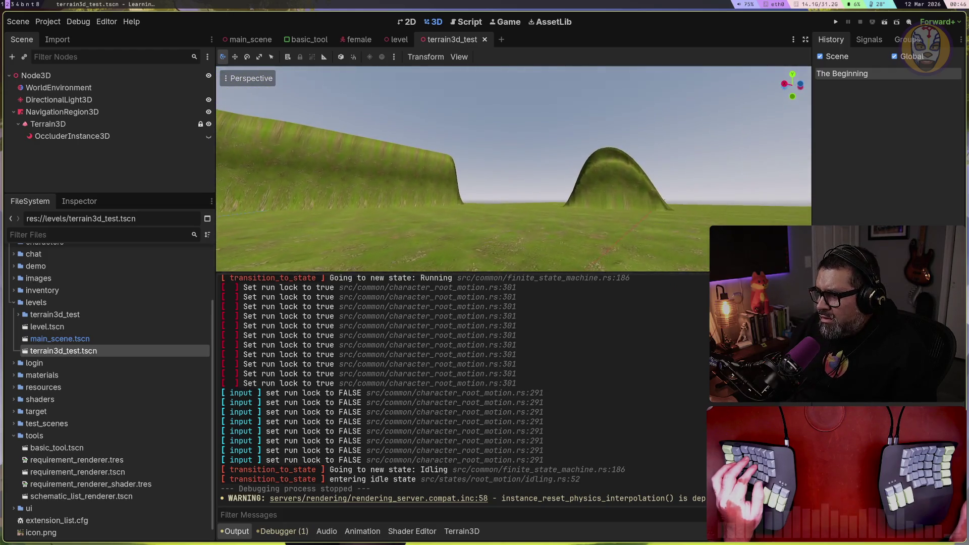
right_click(558, 155)
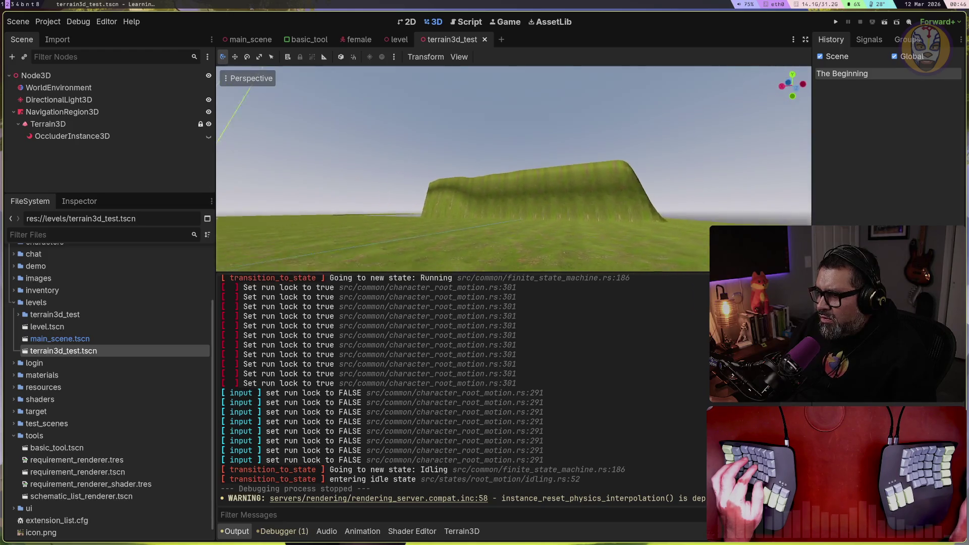
Step: Fly closer and circle the tall hill to see its steep side and spire
key("w")
right_click(559, 155)
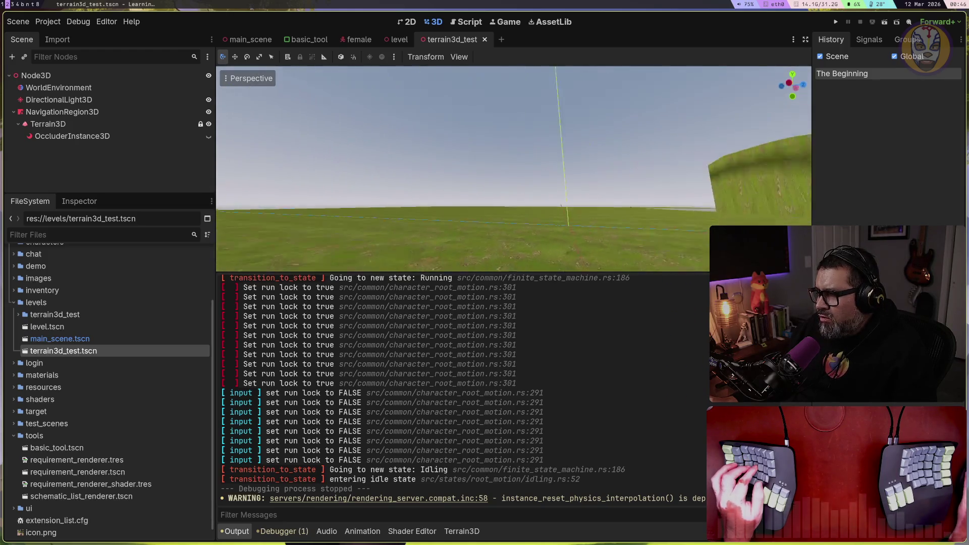
right_click(558, 156)
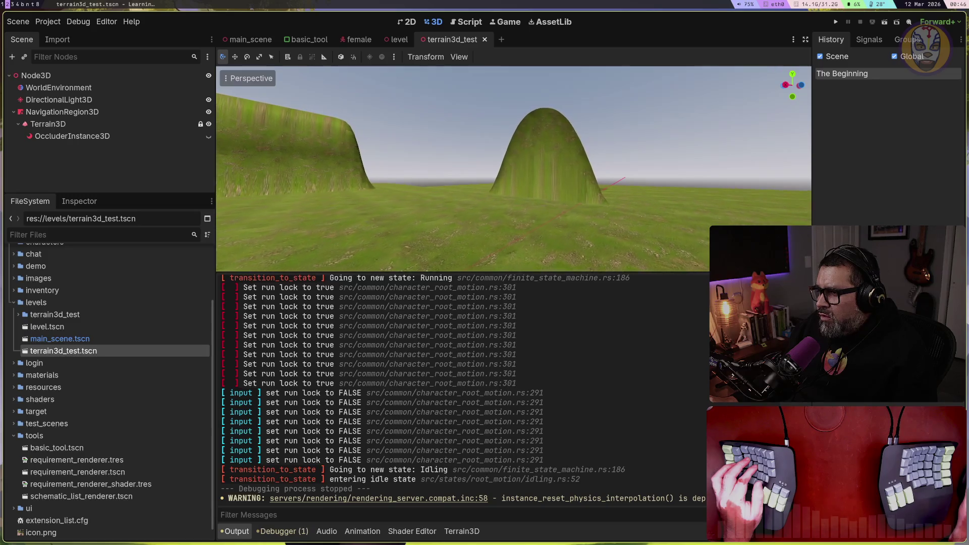
key("w")
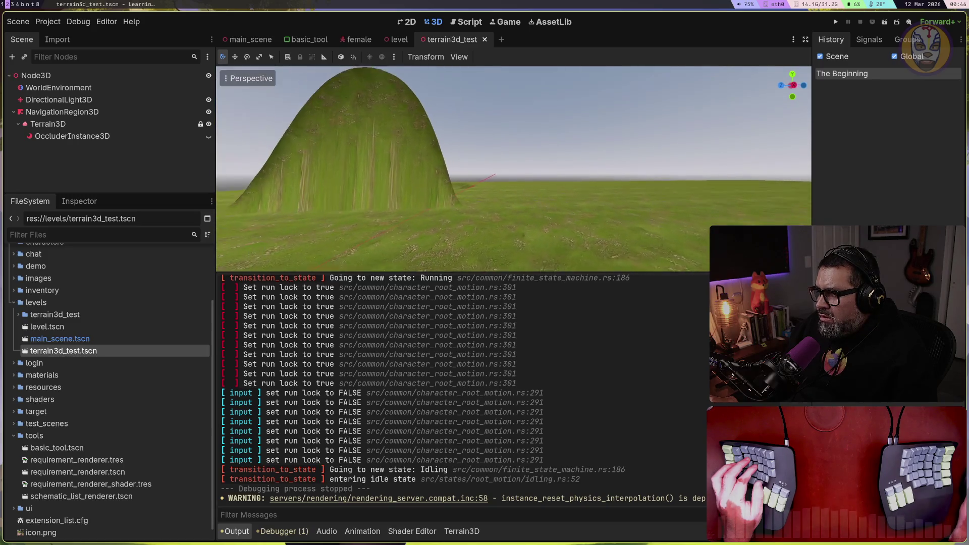
key("w")
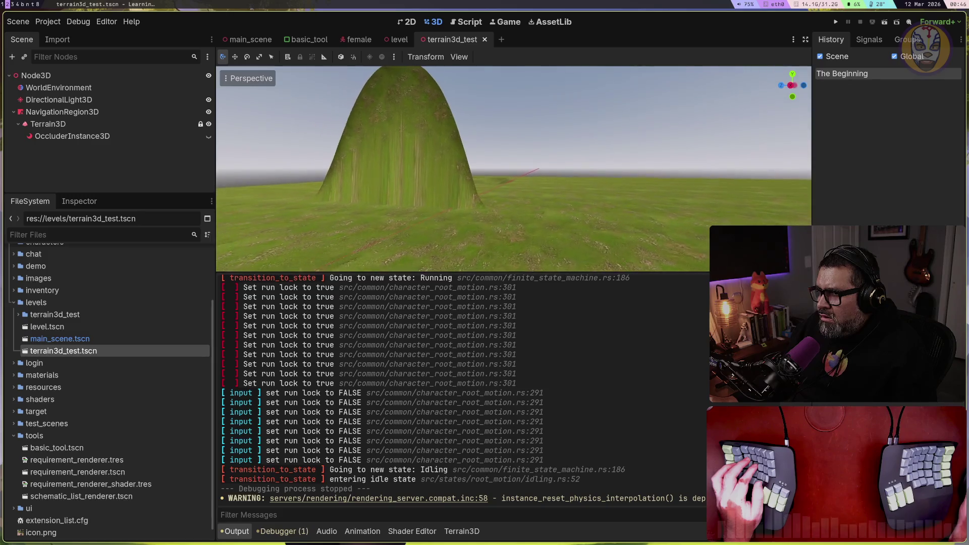
key("w")
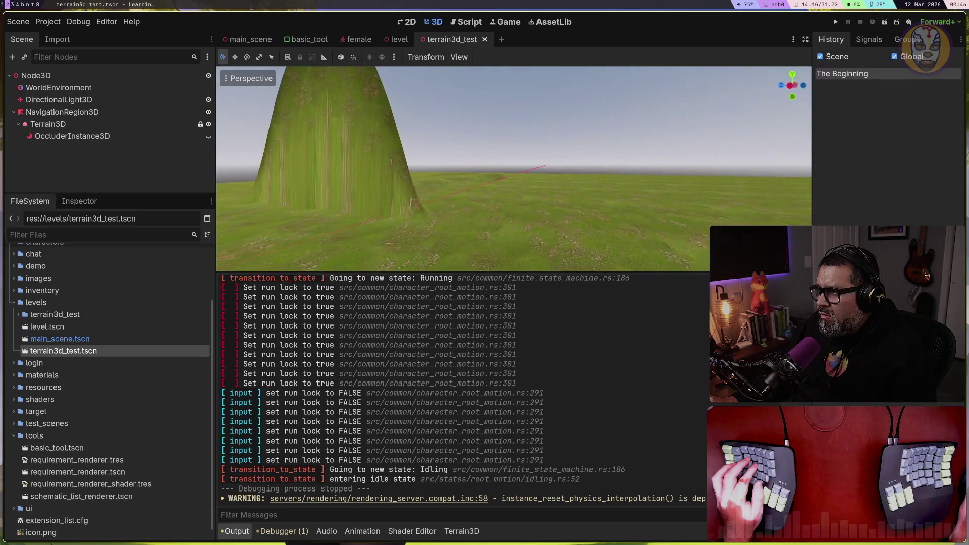
key("s")
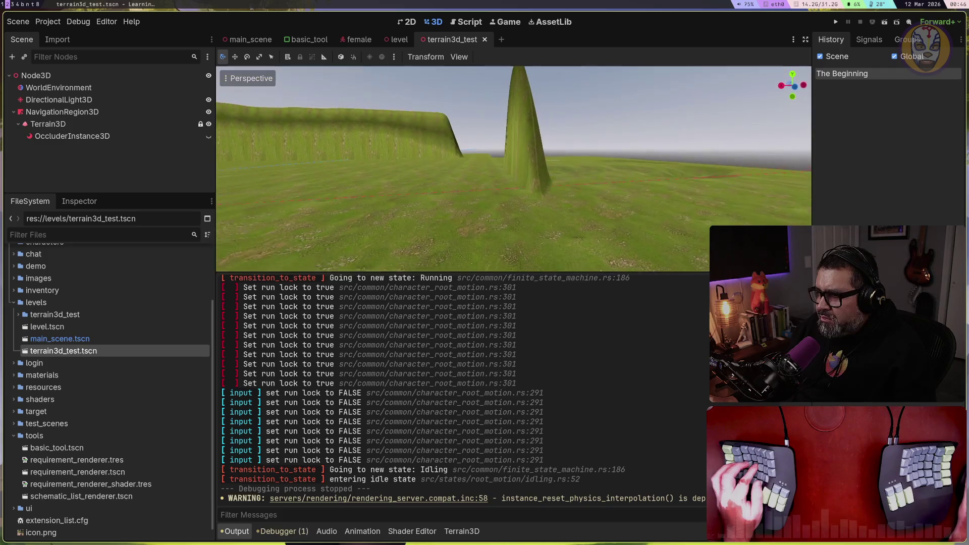
key("s")
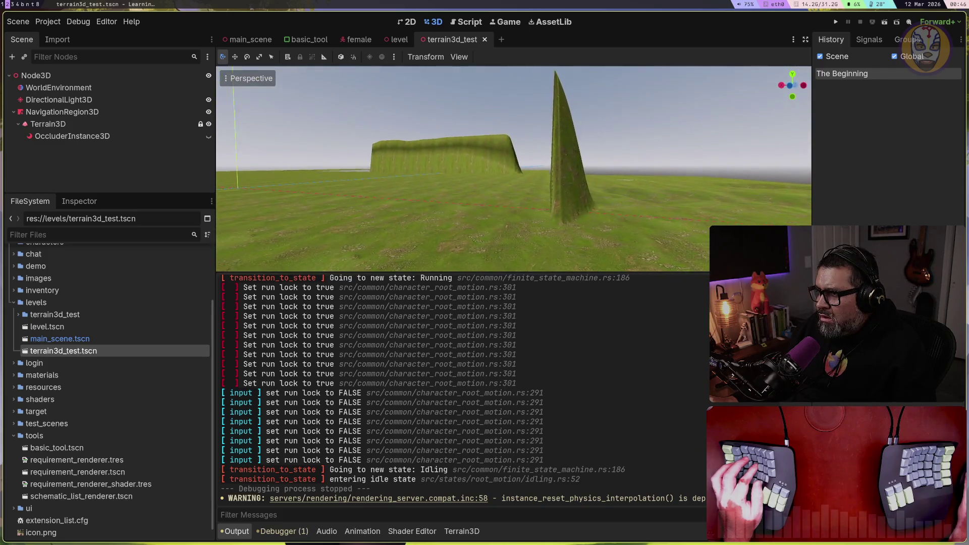
key("w")
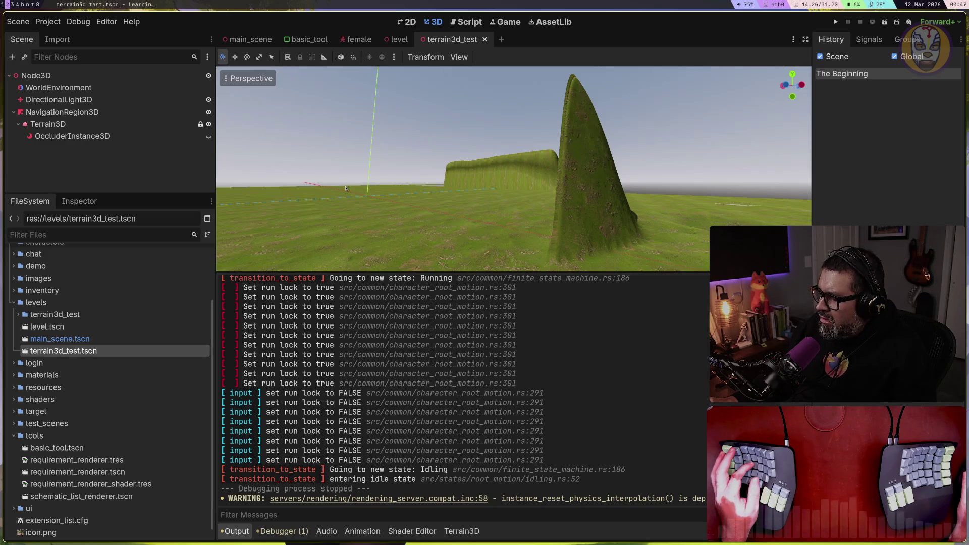
Step: Enlarge the 3D viewport over the Output log, check the sun preview, and zoom out
left_click_drag(687, 272, 692, 347)
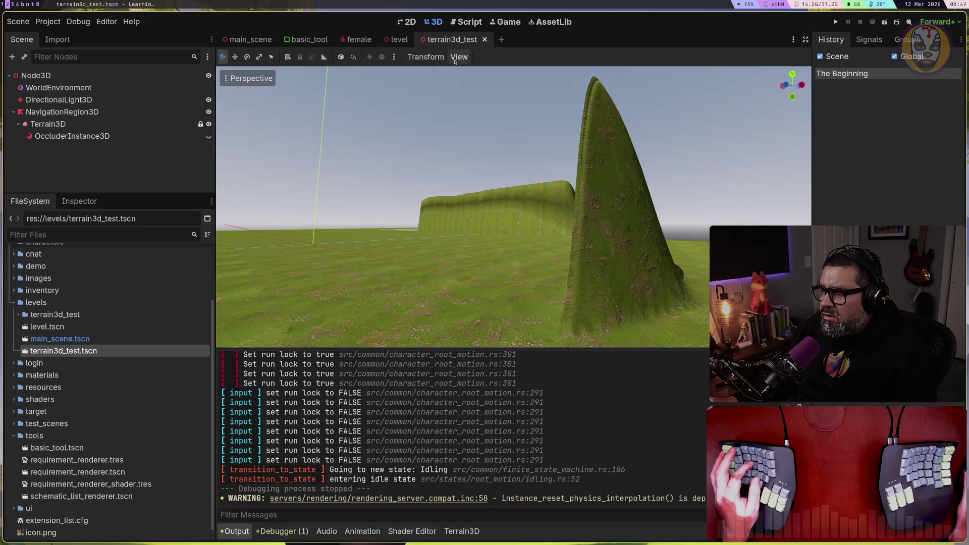
left_click(393, 58)
left_click(394, 57)
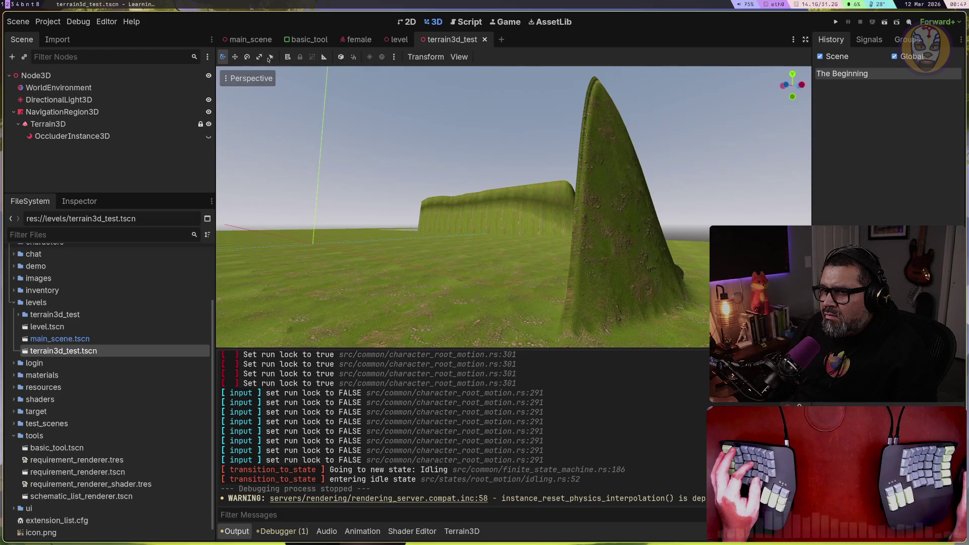
scroll(444, 258, "down", 2)
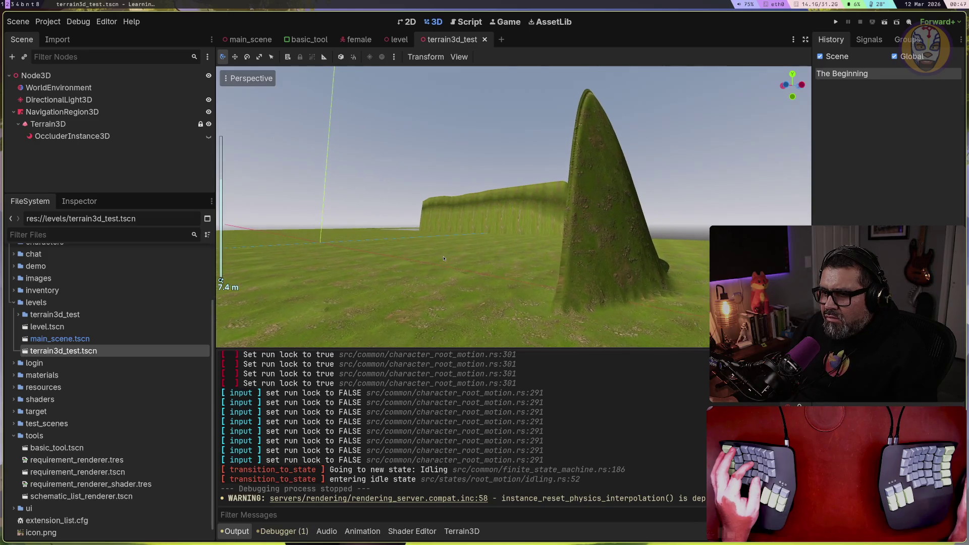
Step: Show the Terrain3D asset panel in place of Output and fly back to frame the peak
left_click(461, 530)
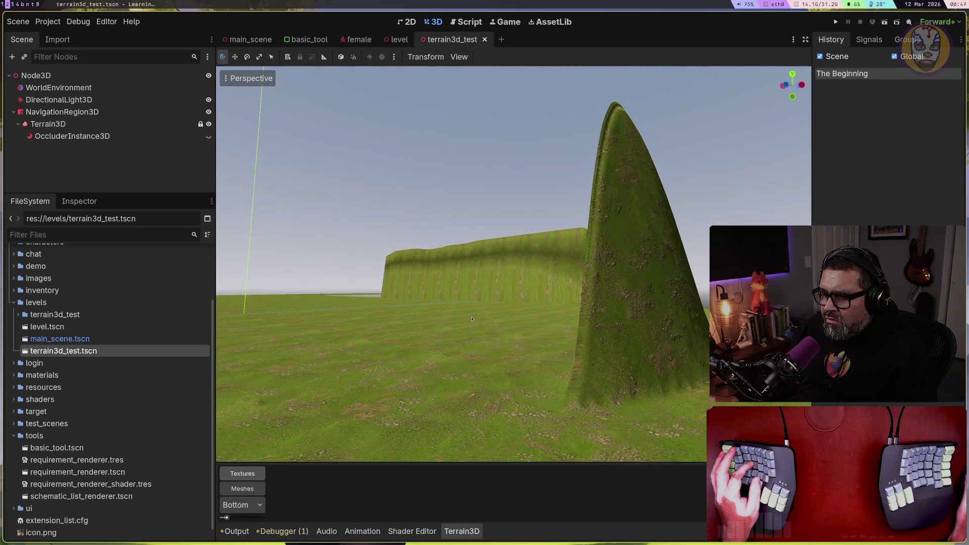
key("w")
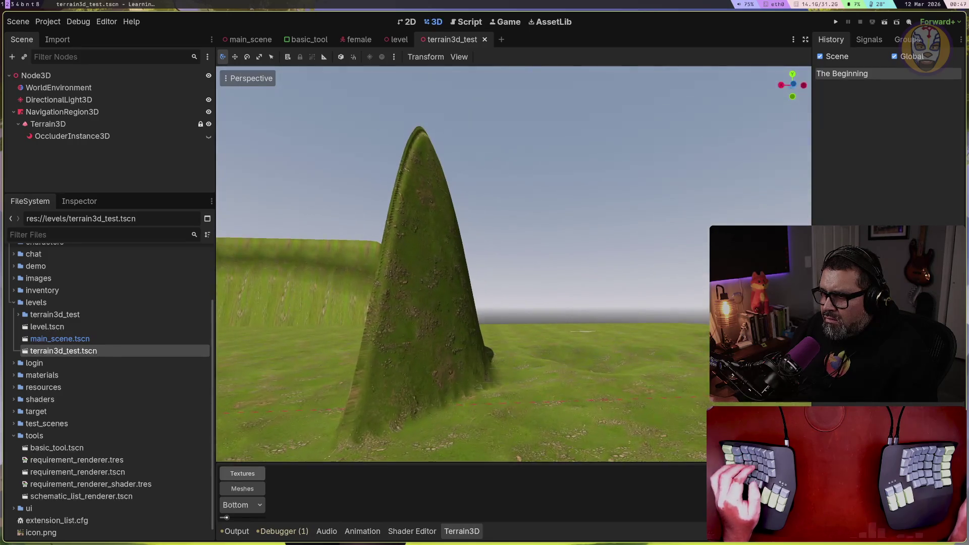
key("s")
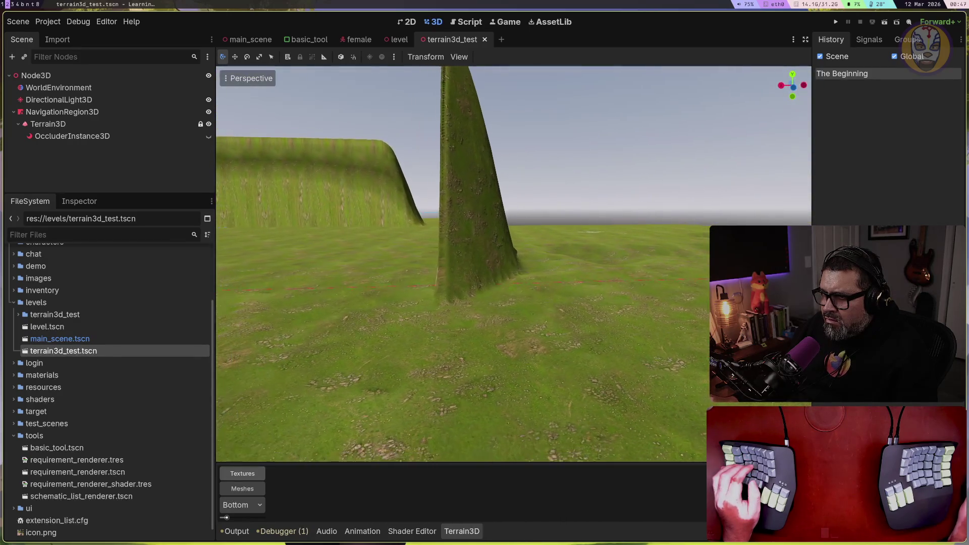
key("s")
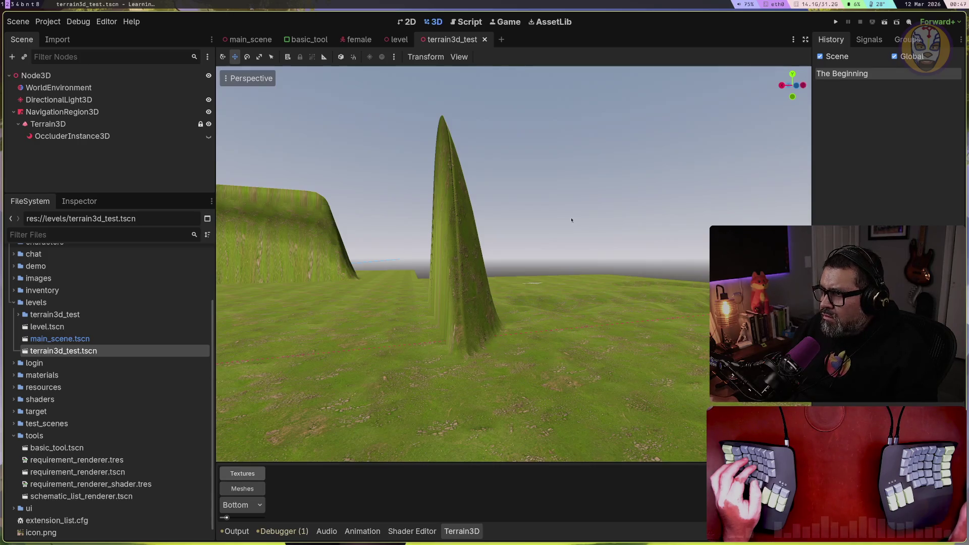
Step: Circle and frame the terrain spike up close, then enlarge the Terrain3D asset area
left_click(248, 78)
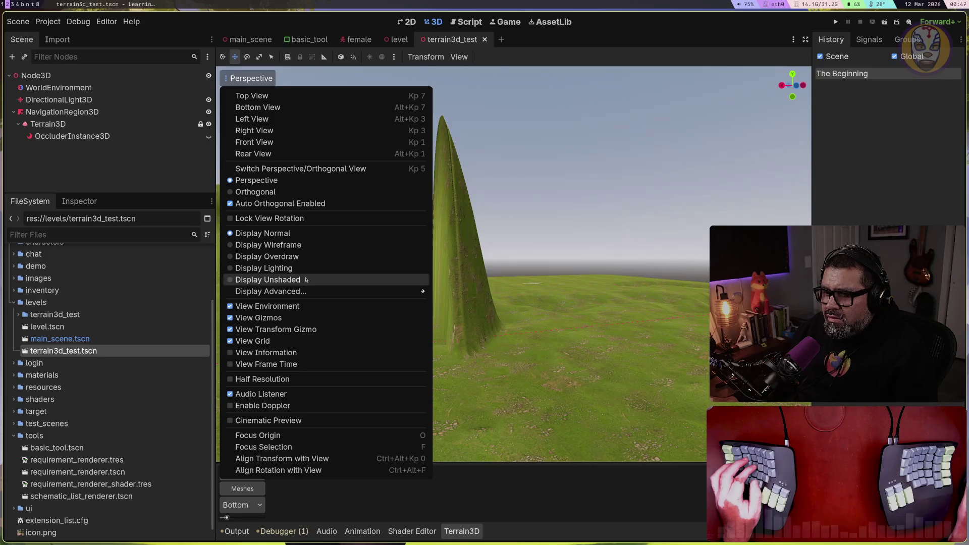
left_click(550, 317)
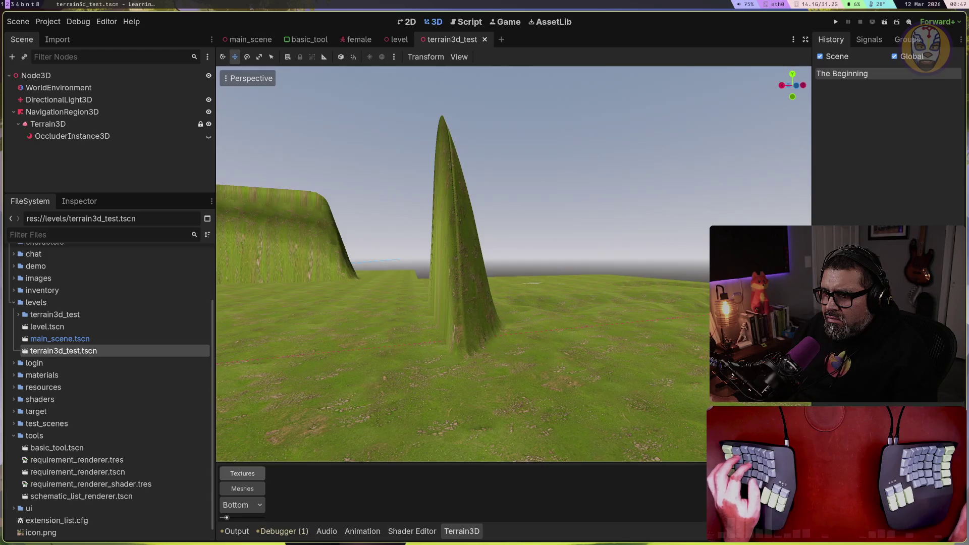
key("a")
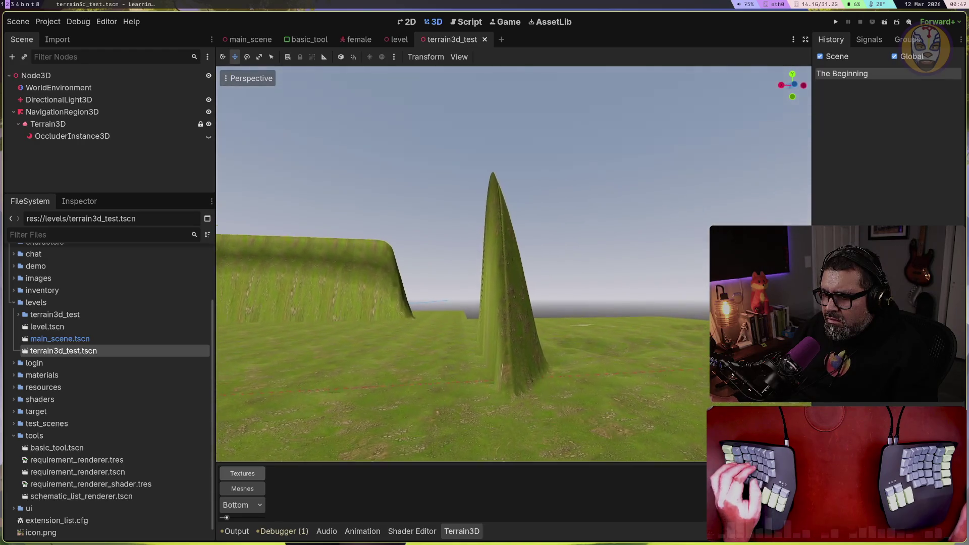
key("d")
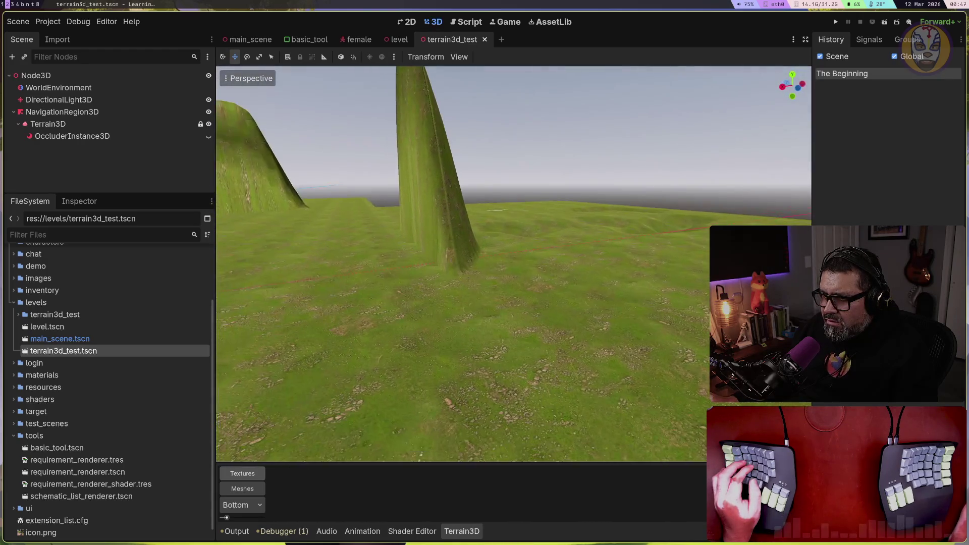
key("w")
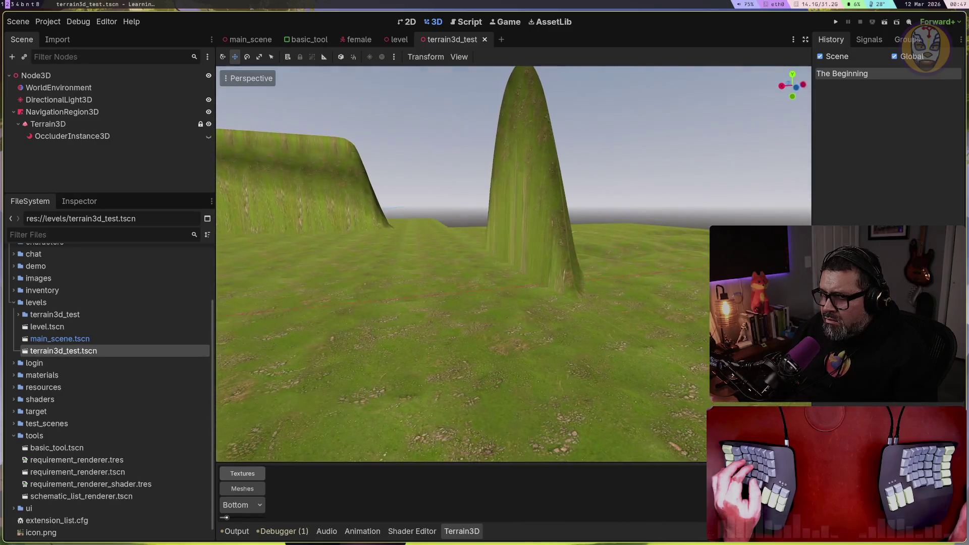
key("d")
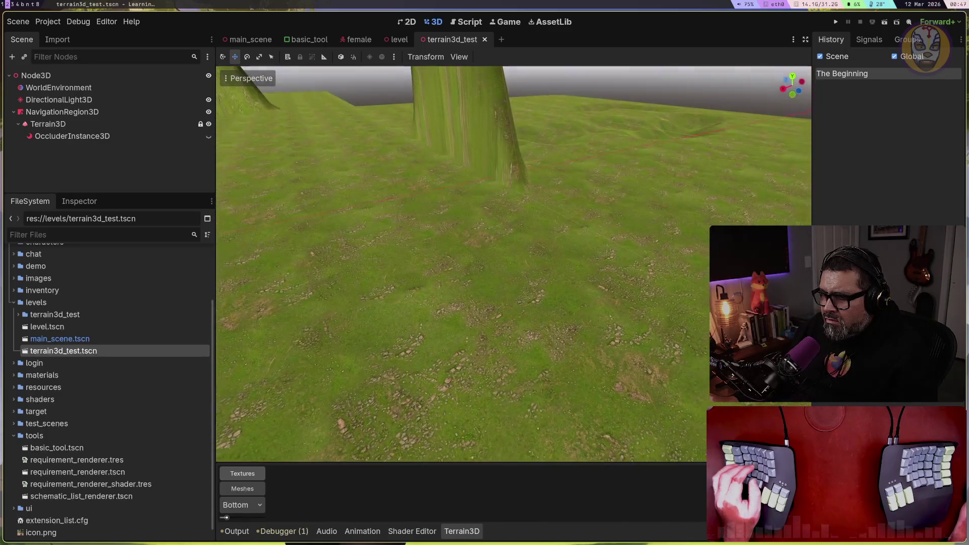
key("s")
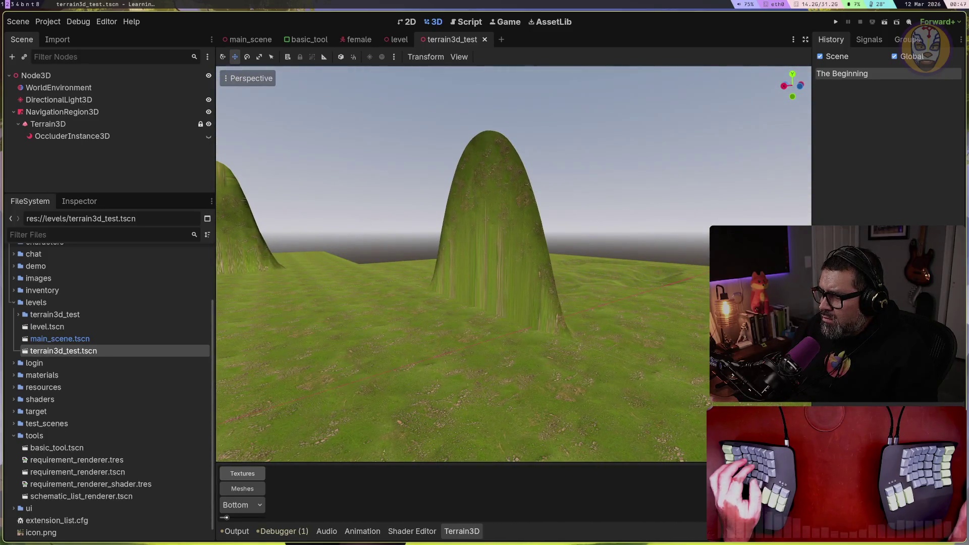
key("w")
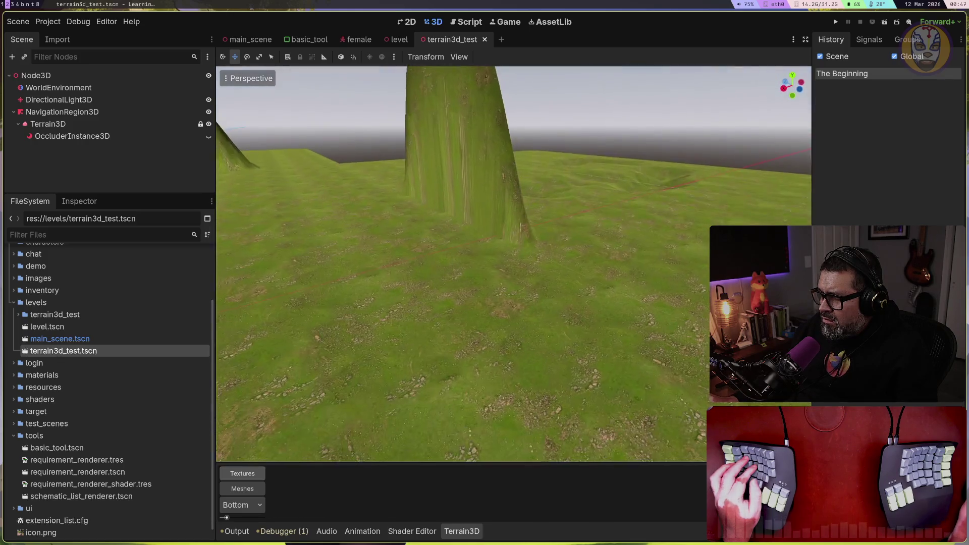
key("s")
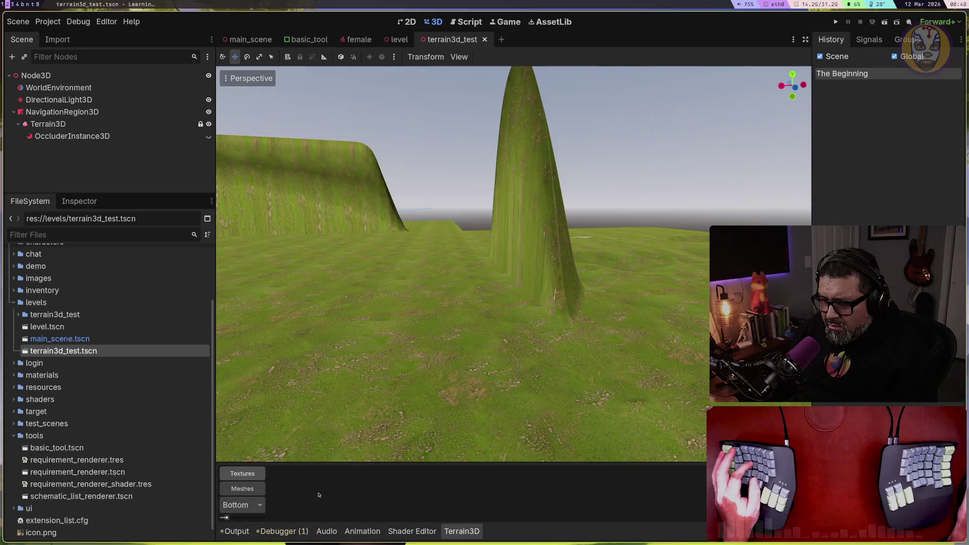
left_click_drag(374, 462, 377, 403)
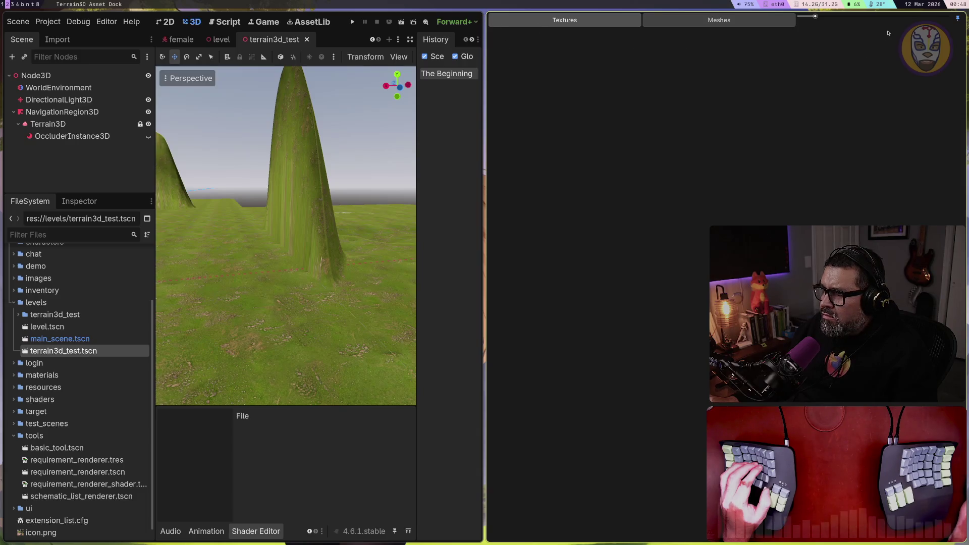
Step: Close the floating Terrain3D Asset Dock window and bring up the open-scenes list
key("super+q")
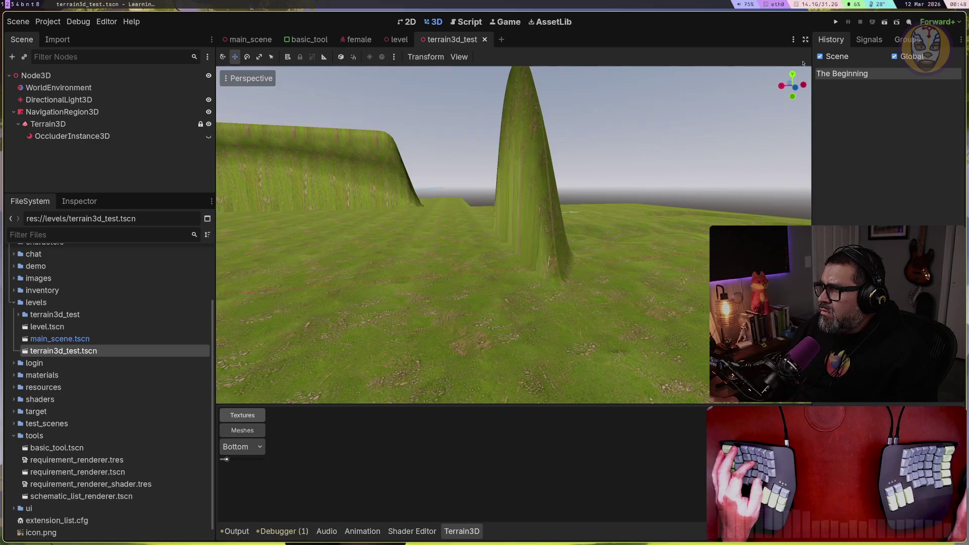
left_click(794, 41)
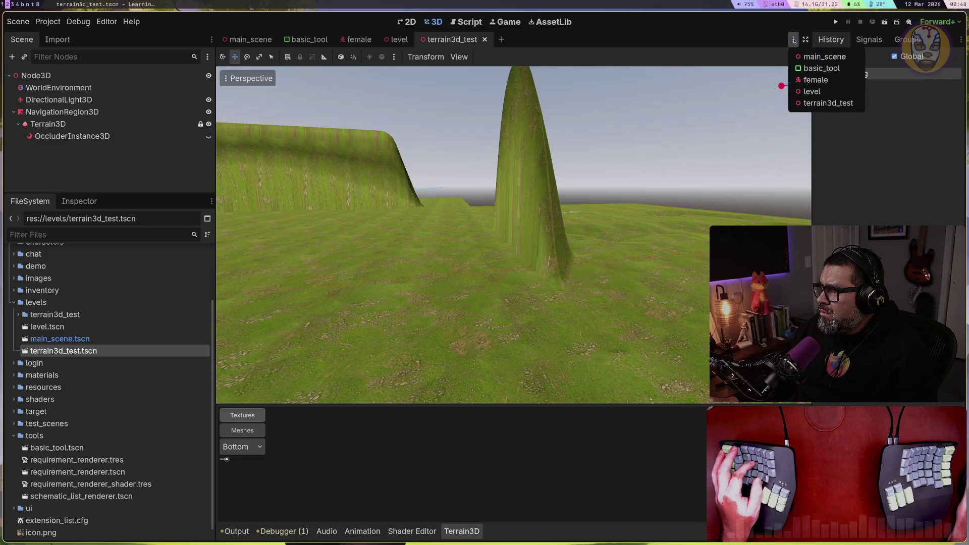
left_click(830, 39)
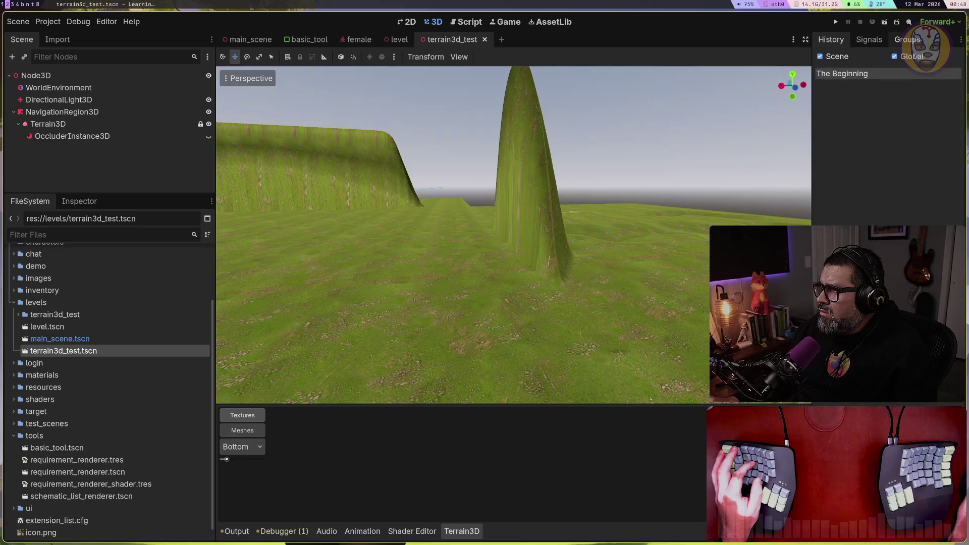
left_click(82, 129)
left_click(84, 137)
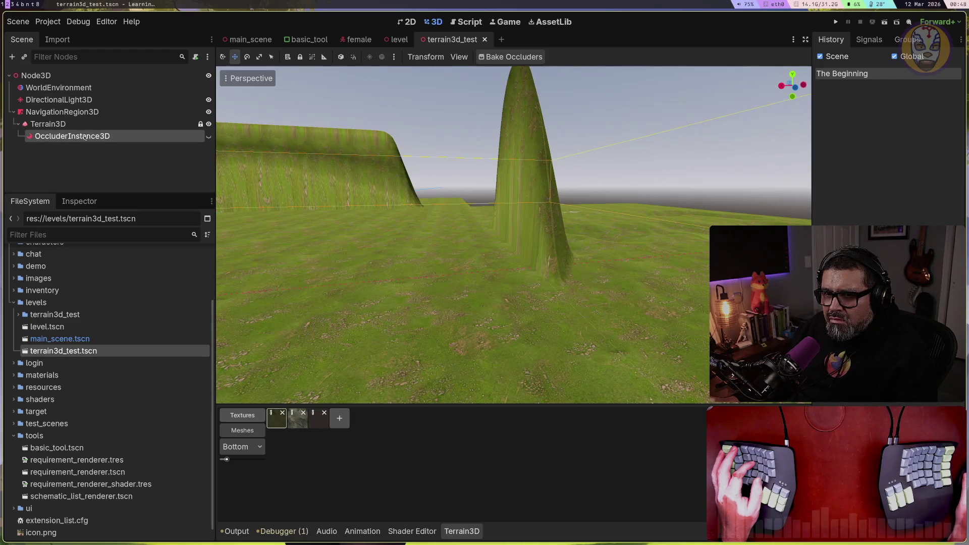
left_click(85, 124)
left_click(84, 112)
left_click(89, 88)
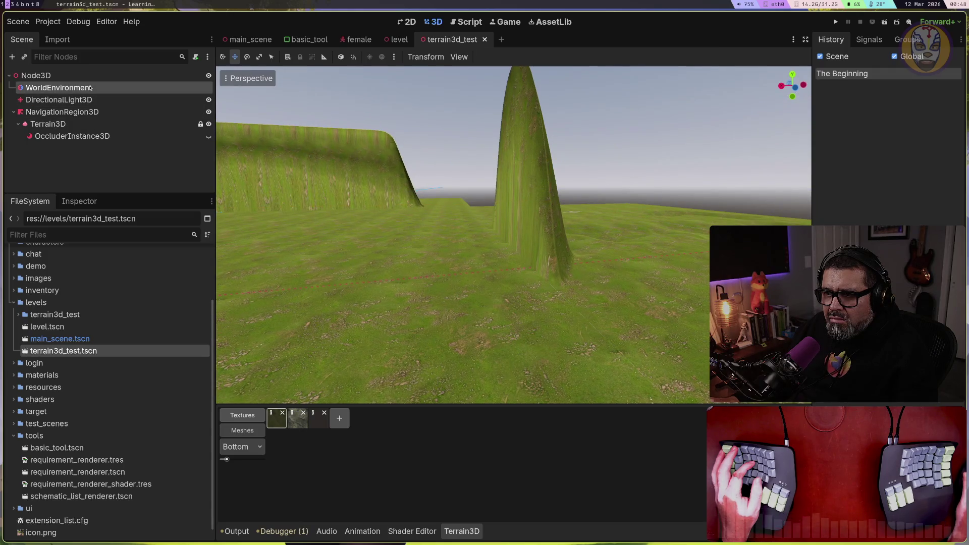
key("Down")
key("Up")
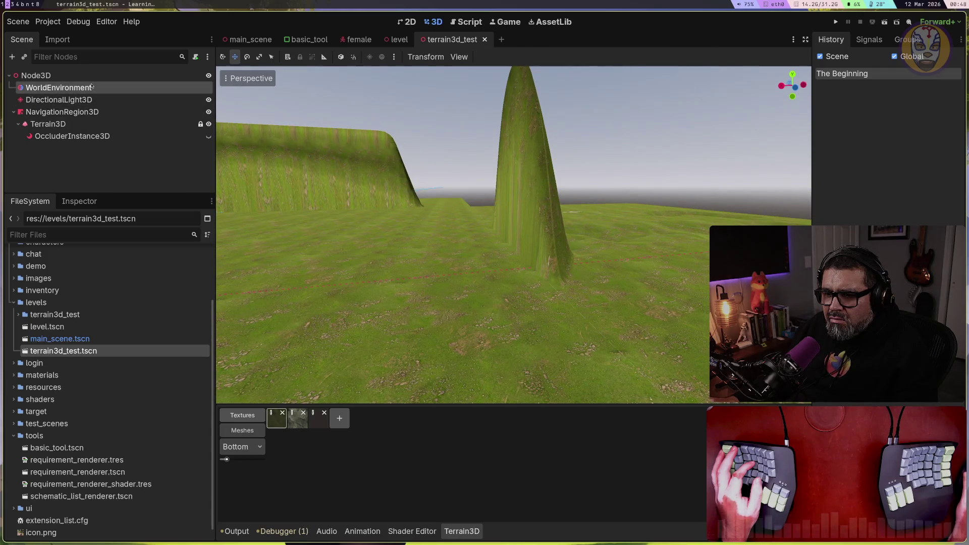
key("Up")
key("Down")
key("Down")
key("Down")
key("Up")
key("Up")
key("Up")
key("f")
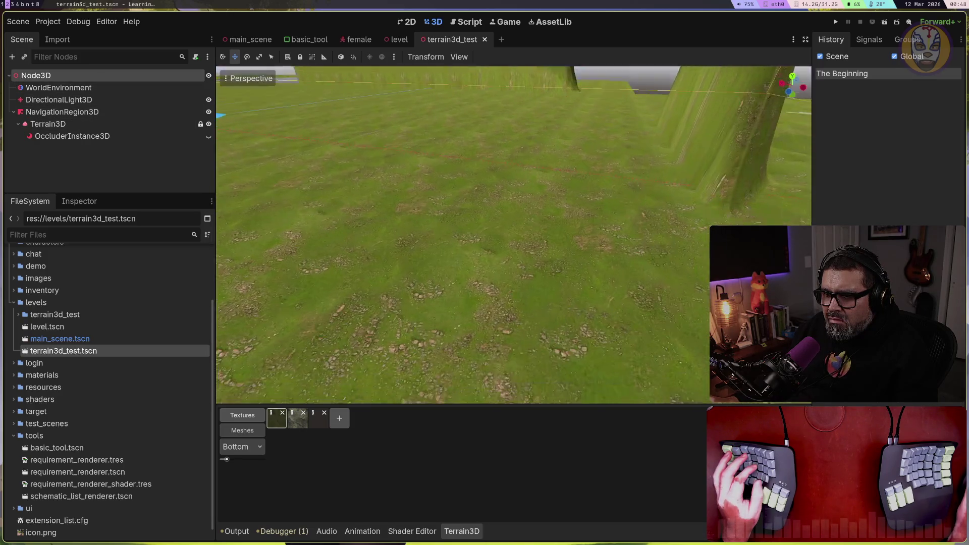
key("Down")
key("Down")
key("Down")
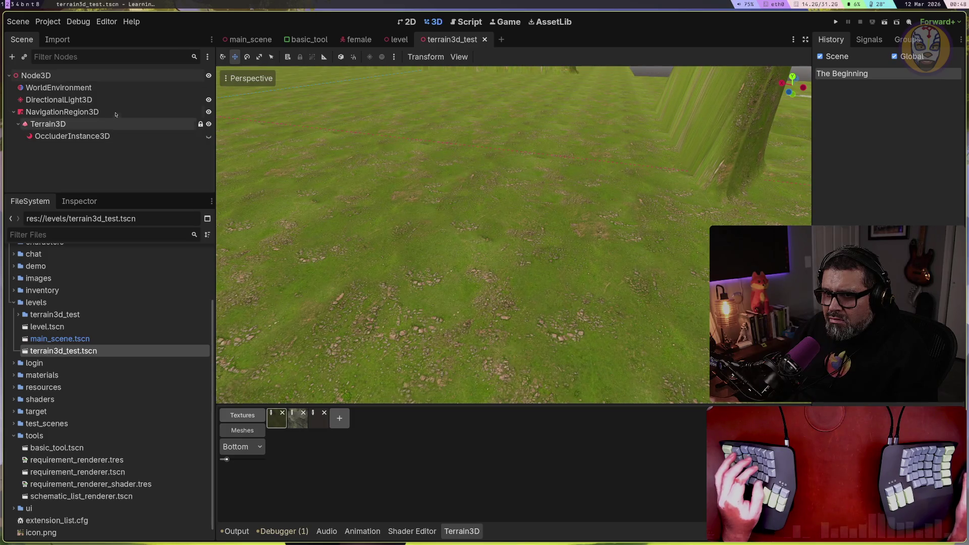
key("Up")
key("Up")
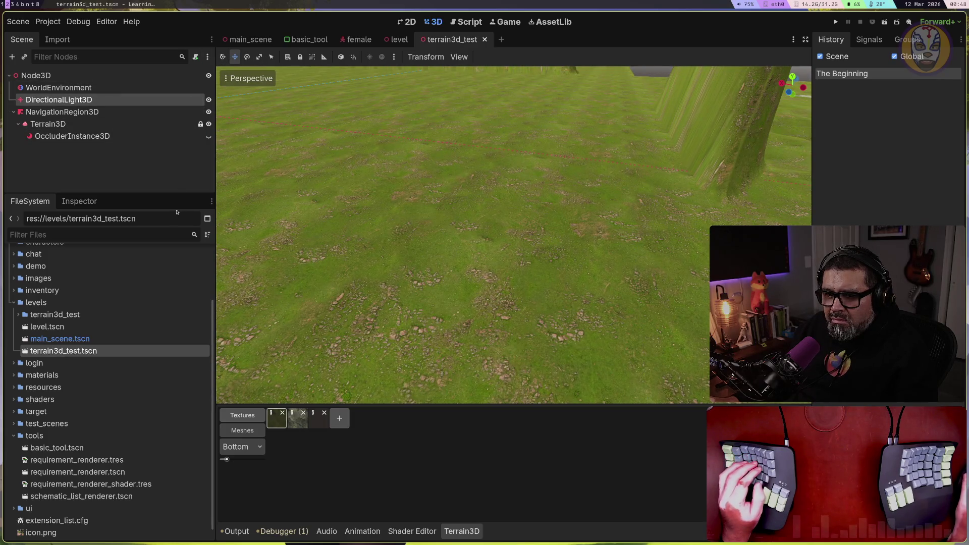
scroll(126, 313, "down", 1)
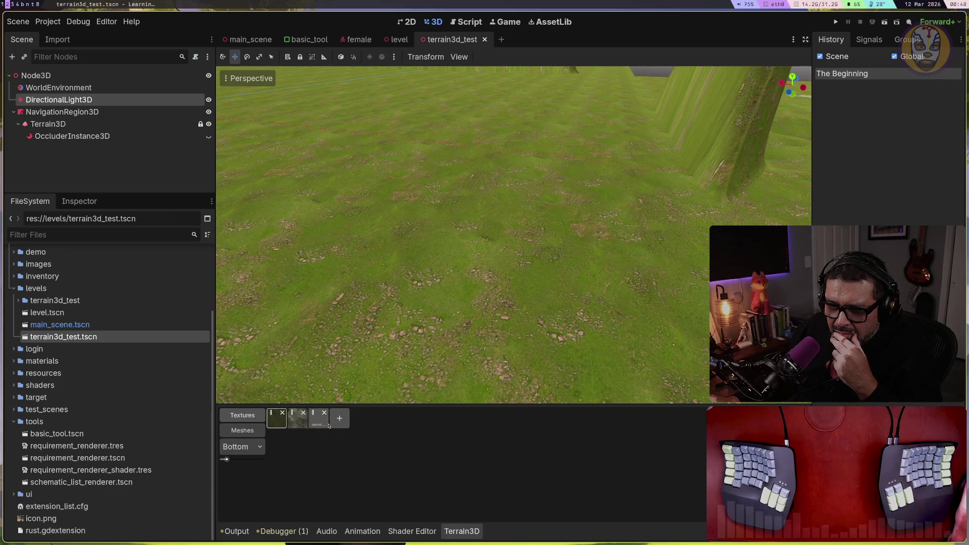
Step: Switch Terrain3D to mesh instancing, scatter instances across the grass, then undo them
left_click(247, 430)
key("Down")
key("Down")
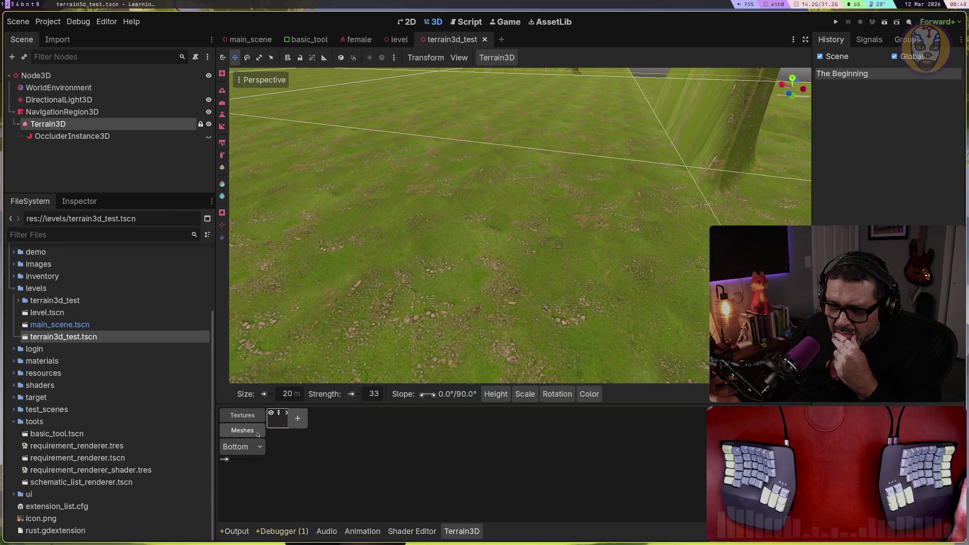
scroll(427, 260, "down", 4)
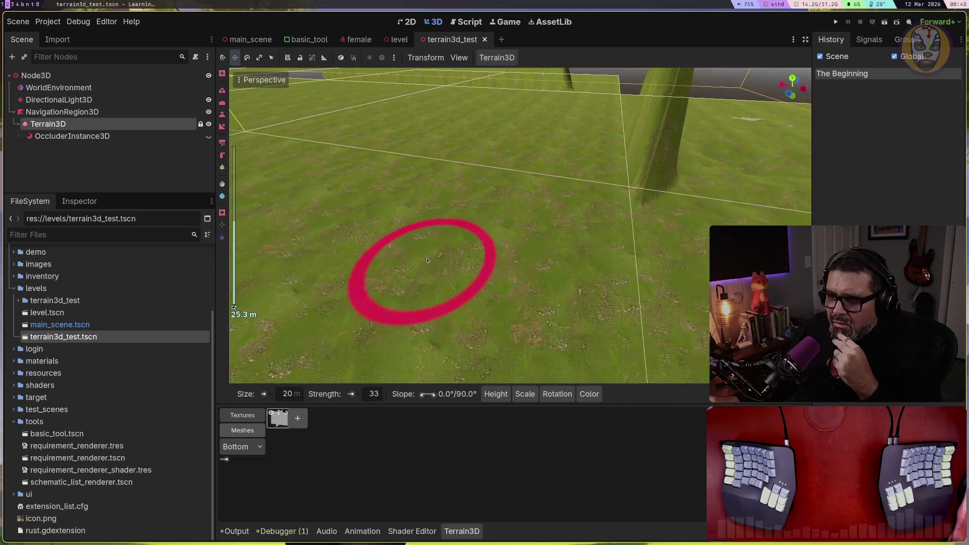
scroll(427, 260, "down", 2)
mouse_move(505, 196)
left_mouse_down()
mouse_move(474, 252)
mouse_move(441, 275)
mouse_move(522, 323)
mouse_move(638, 288)
mouse_move(631, 295)
left_mouse_up()
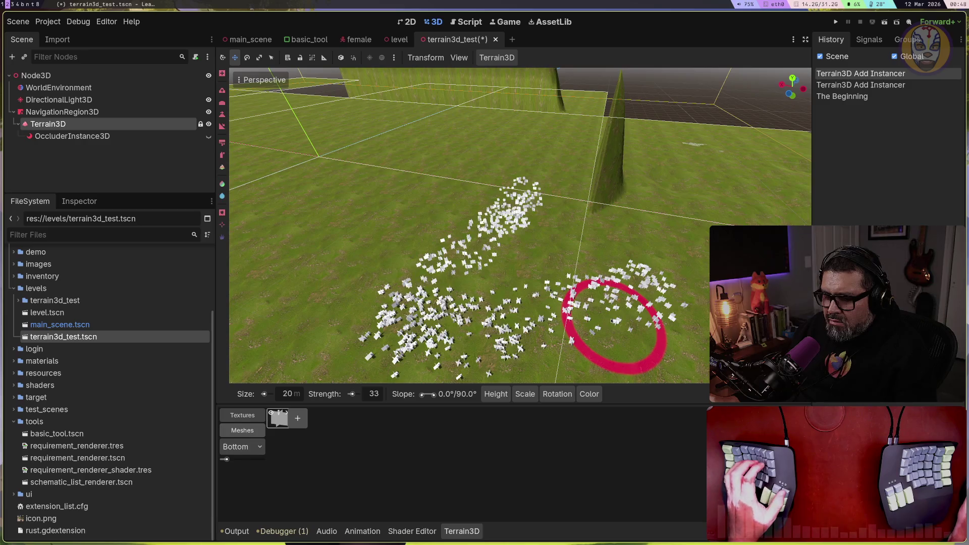
key("ctrl+z")
key("ctrl+z")
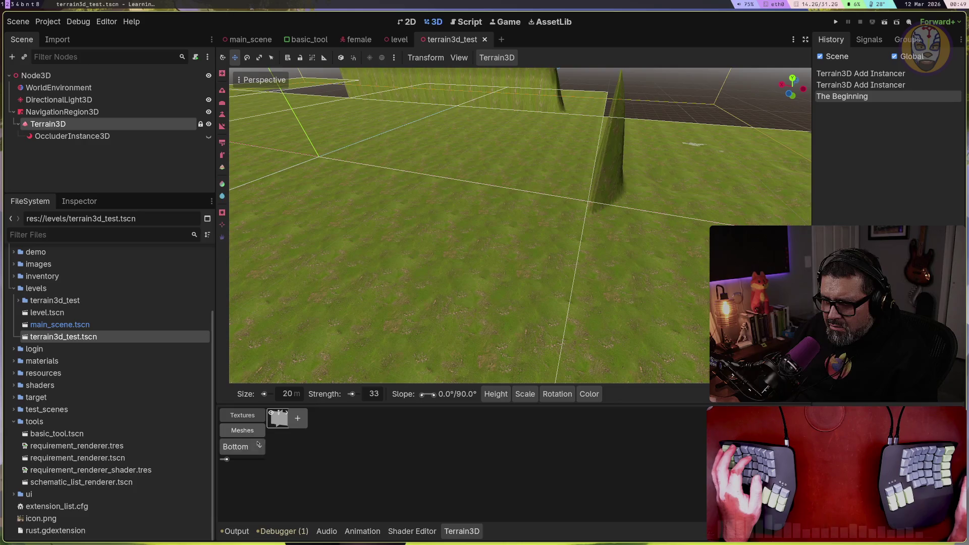
Step: Paint two more small clusters of mesh instances, undoing each stroke
mouse_move(512, 397)
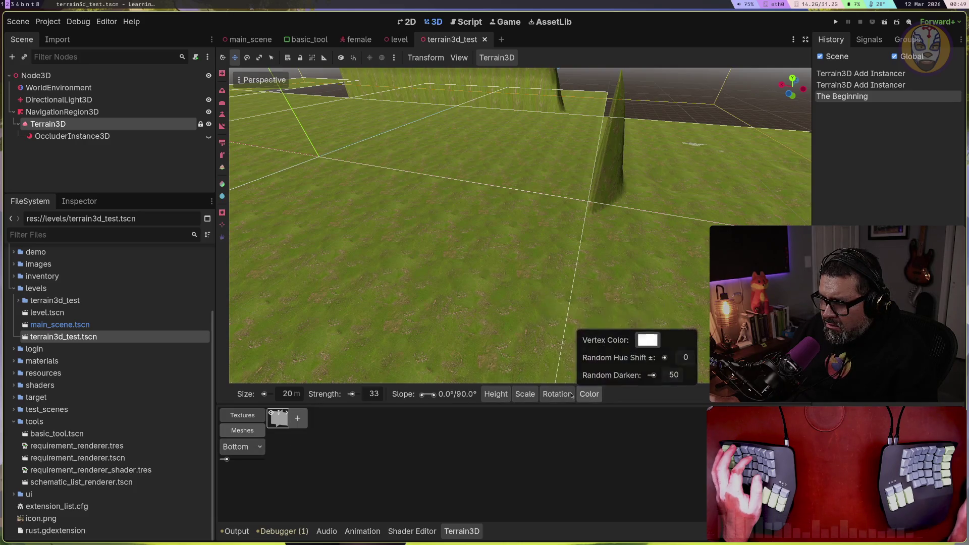
mouse_move(469, 248)
left_mouse_down()
mouse_move(525, 244)
mouse_move(534, 260)
left_mouse_up()
key("ctrl+z")
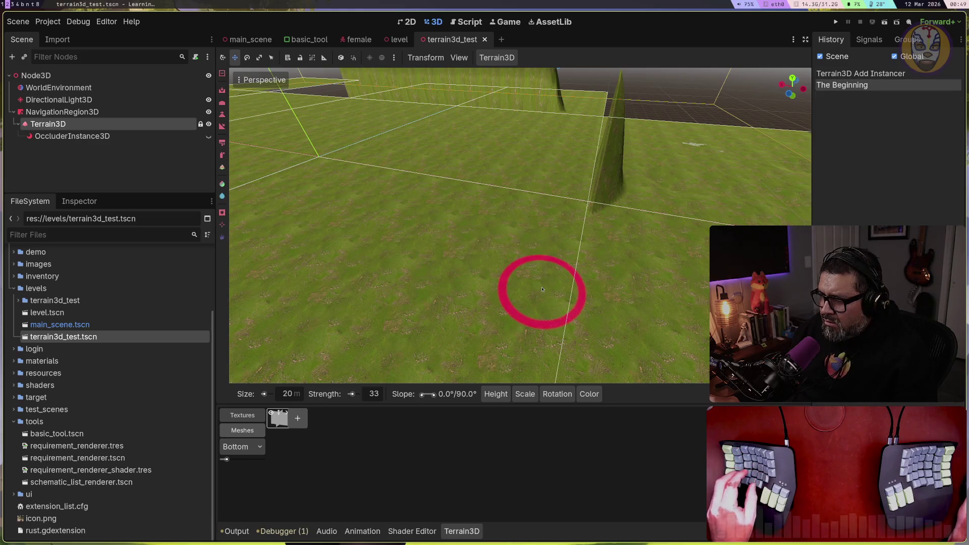
mouse_move(495, 394)
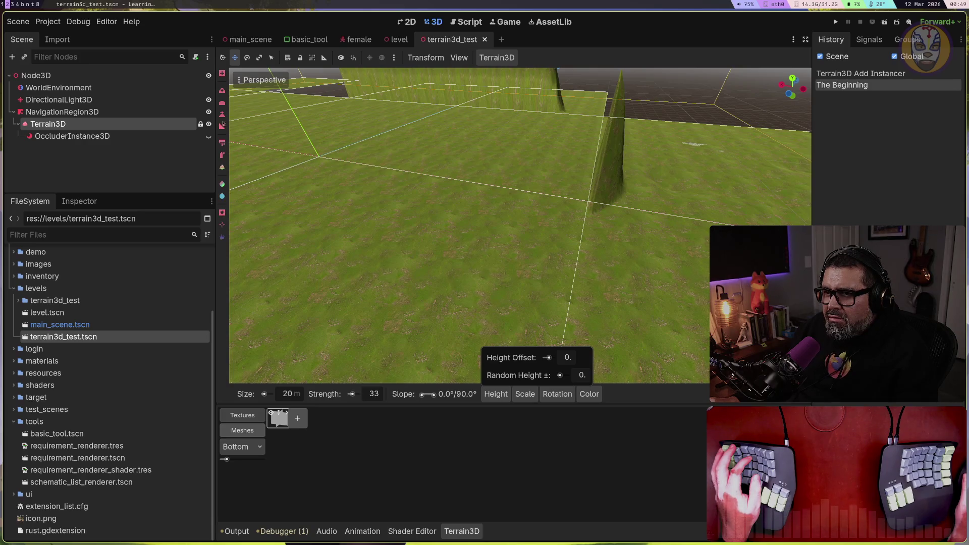
mouse_move(333, 240)
left_mouse_down()
mouse_move(371, 227)
mouse_move(390, 233)
left_mouse_up()
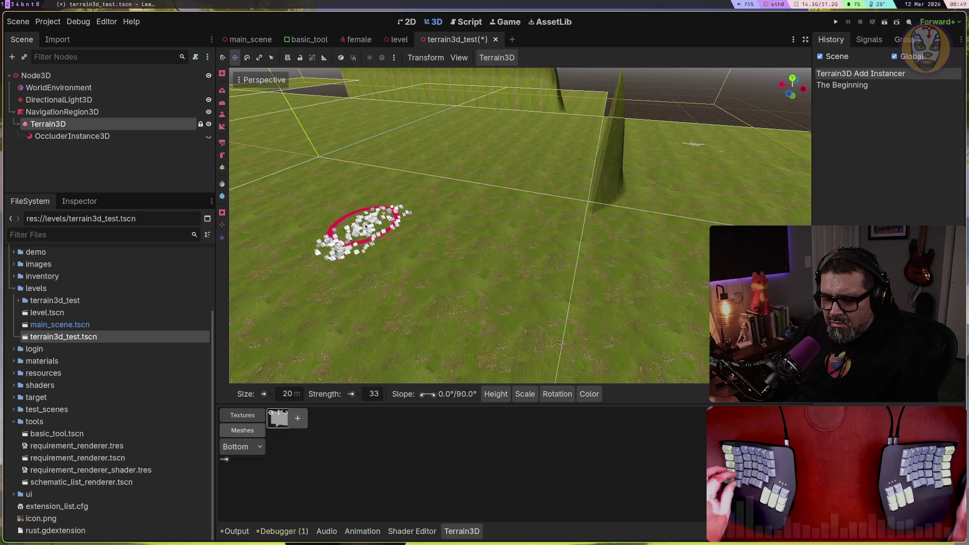
key("ctrl+z")
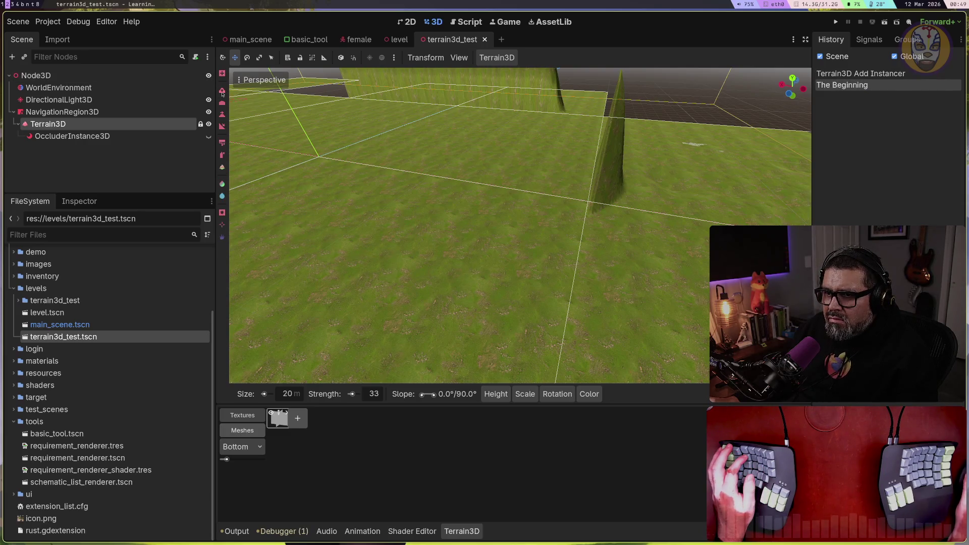
Step: Raise a low mound in the terrain with the Raise tool, then exit terrain editing
left_click(222, 92)
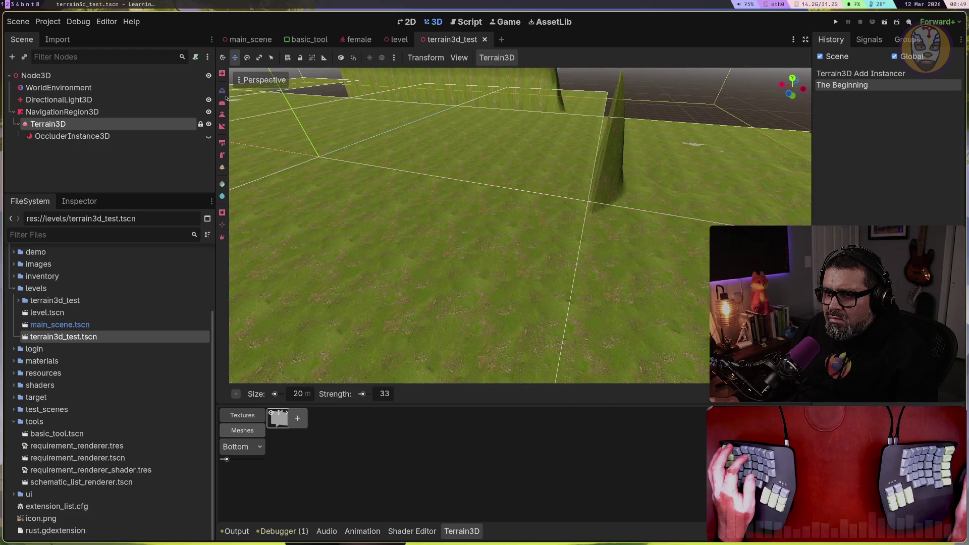
mouse_move(406, 227)
left_mouse_down()
mouse_move(426, 236)
mouse_move(452, 200)
mouse_move(346, 201)
mouse_move(407, 199)
mouse_move(335, 216)
mouse_move(353, 241)
mouse_move(368, 169)
mouse_move(320, 202)
mouse_move(337, 168)
mouse_move(303, 207)
mouse_move(395, 173)
mouse_move(313, 154)
mouse_move(307, 172)
mouse_move(258, 155)
mouse_move(314, 152)
left_mouse_up()
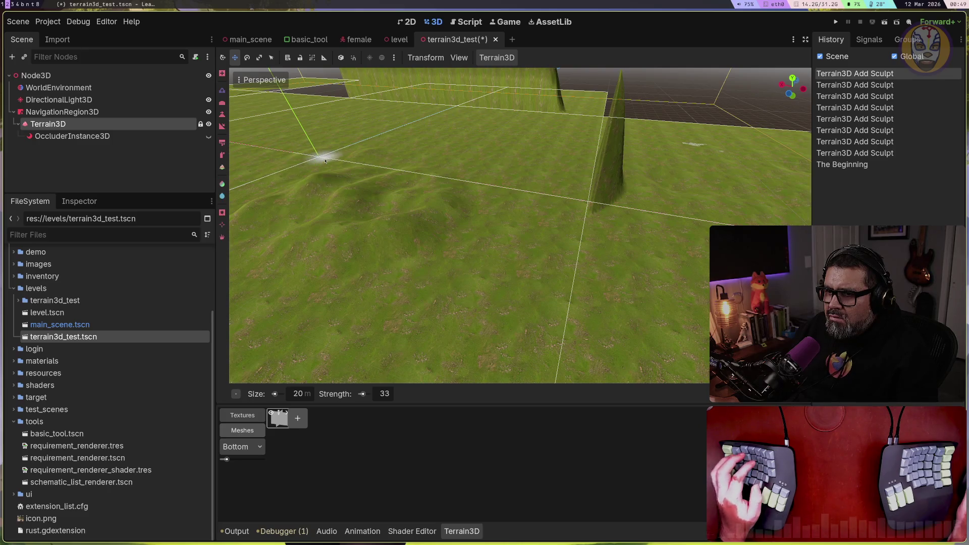
key("Escape")
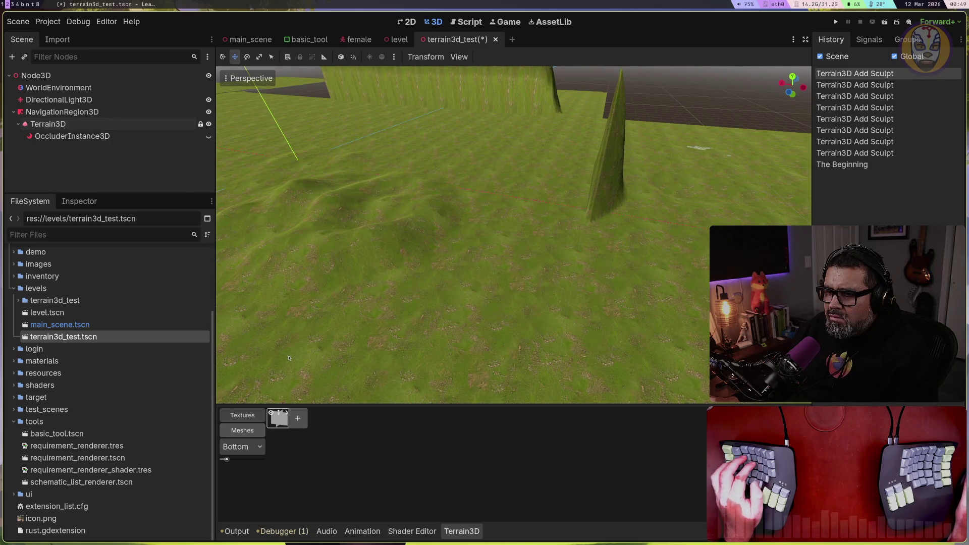
left_click(101, 123)
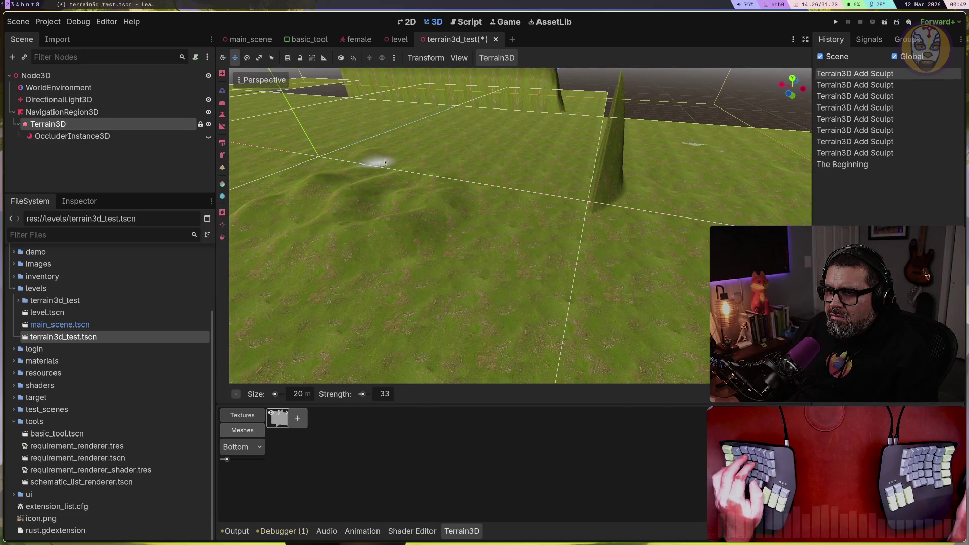
key("Escape")
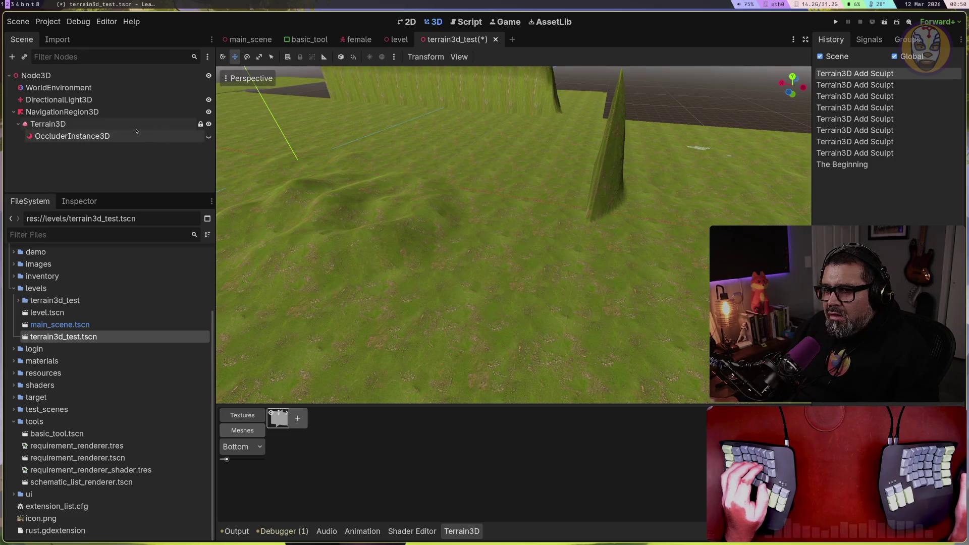
Step: Raise the hill into a taller mound, apply a gradient, and smooth its side and top
left_click(91, 126)
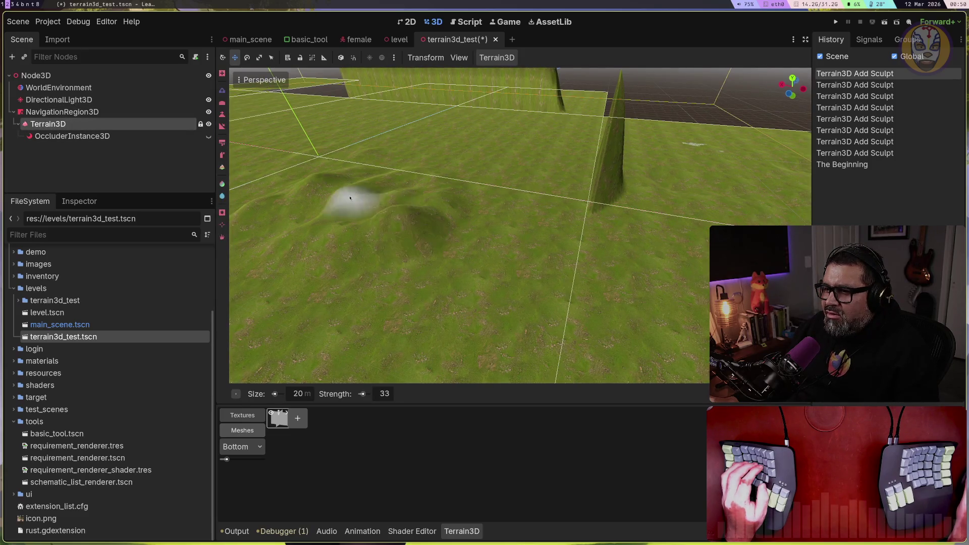
left_click(383, 204)
mouse_move(386, 199)
left_mouse_down()
mouse_move(323, 227)
mouse_move(303, 189)
left_mouse_up()
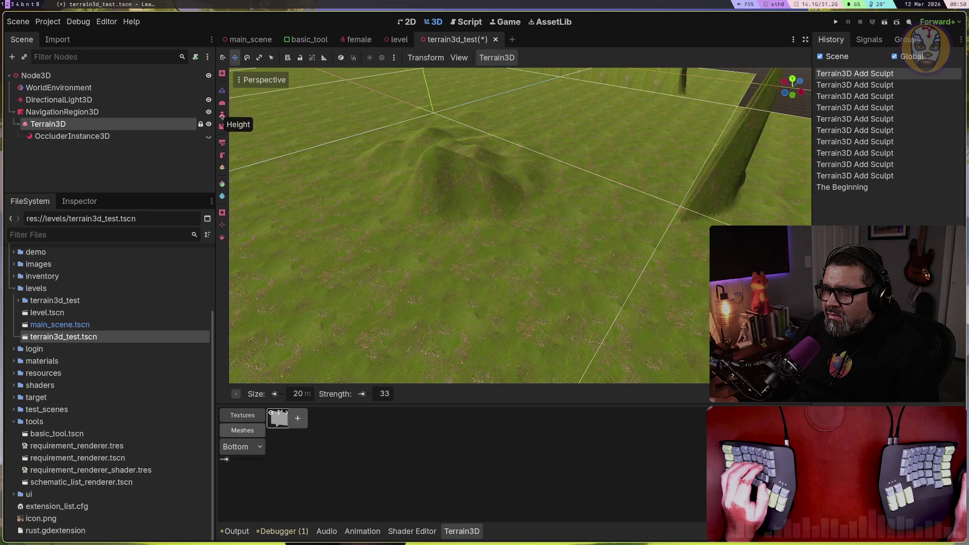
left_click(222, 127)
left_click(423, 201)
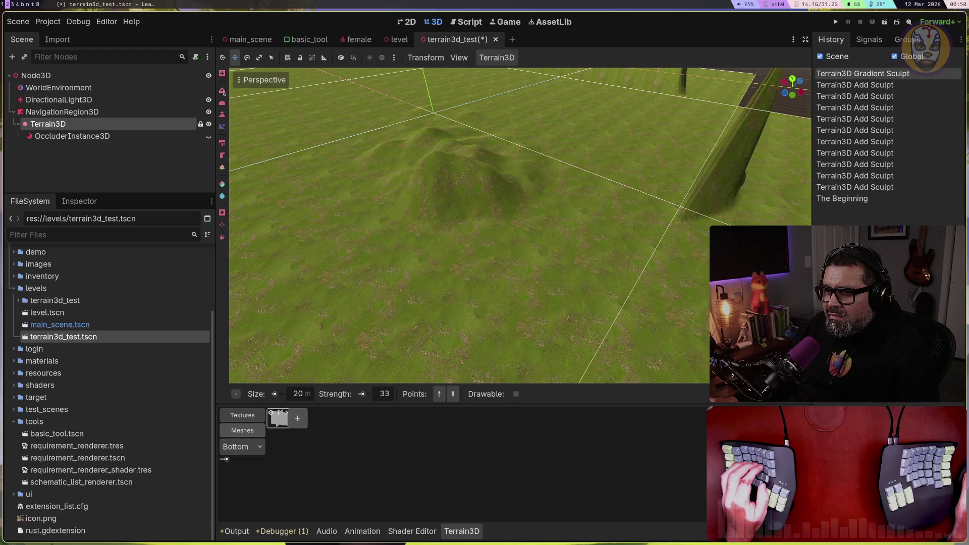
left_click(222, 91)
left_click_drag(465, 168, 442, 176)
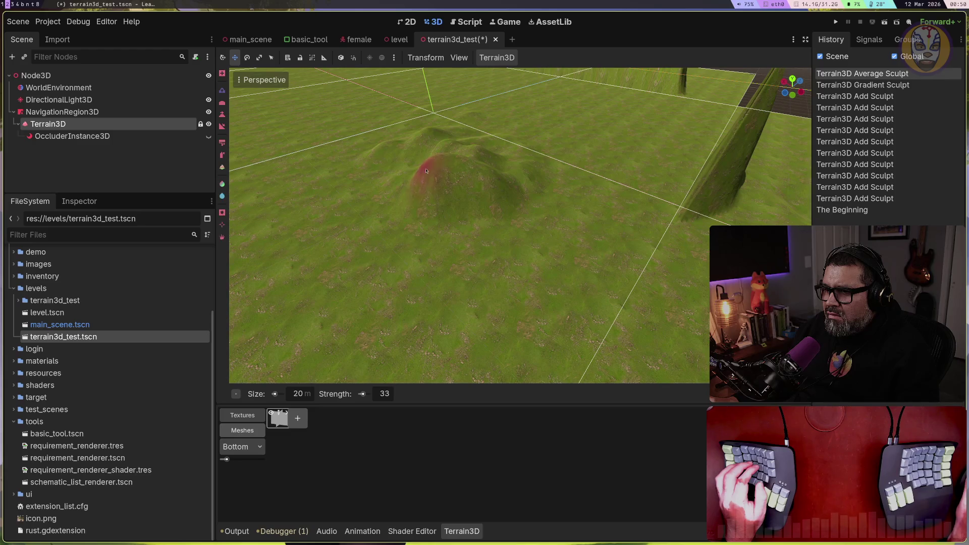
left_click(425, 180)
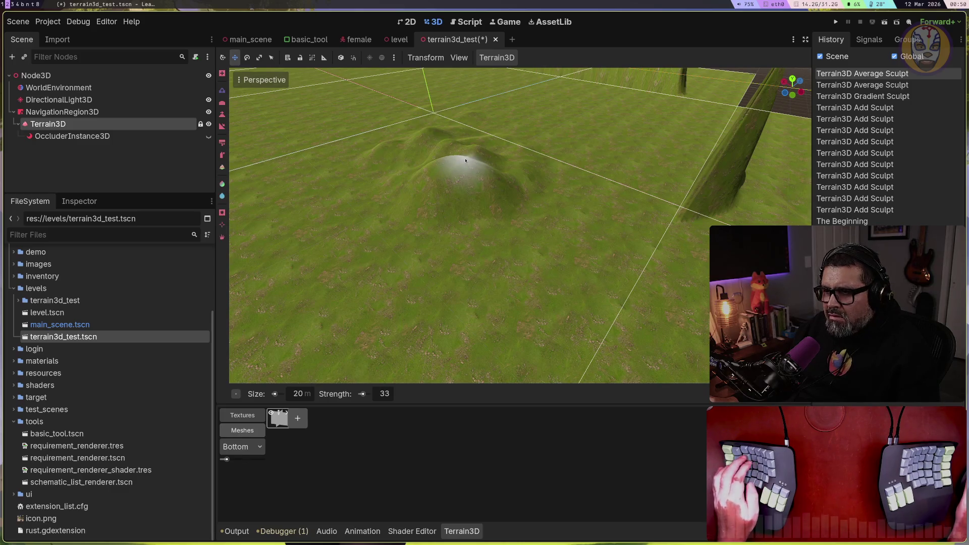
key("Escape")
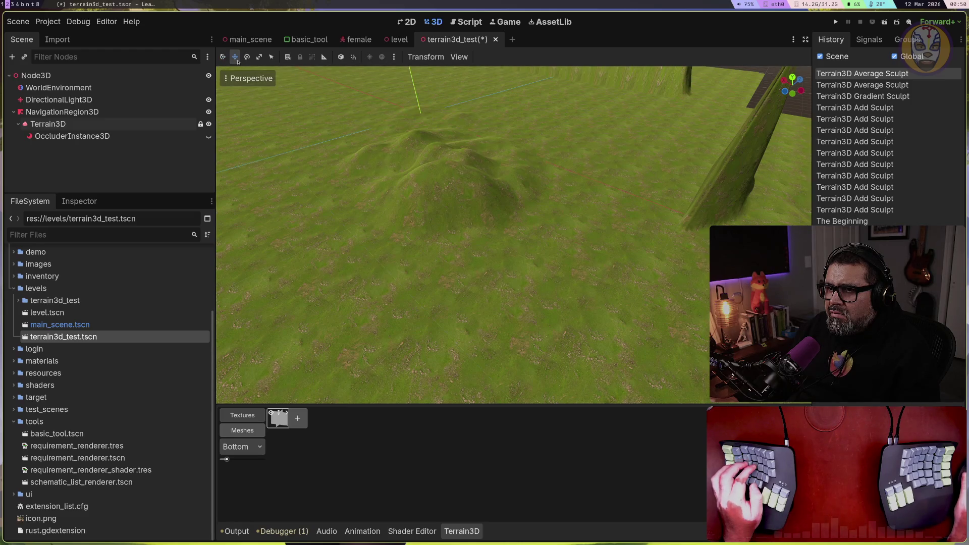
Step: View the hills from a low angle, then raise new bumps near the axis origin
left_click_drag(365, 180, 364, 180)
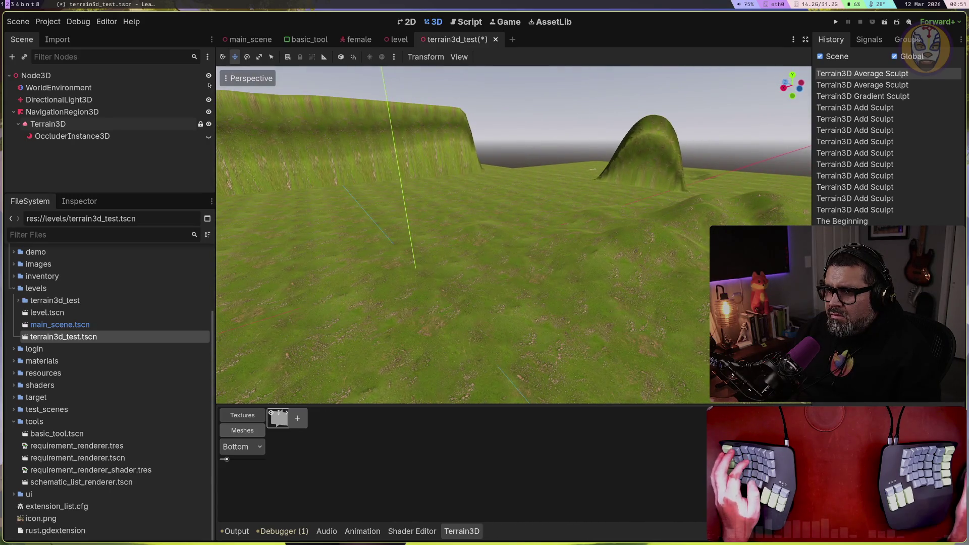
left_click(98, 113)
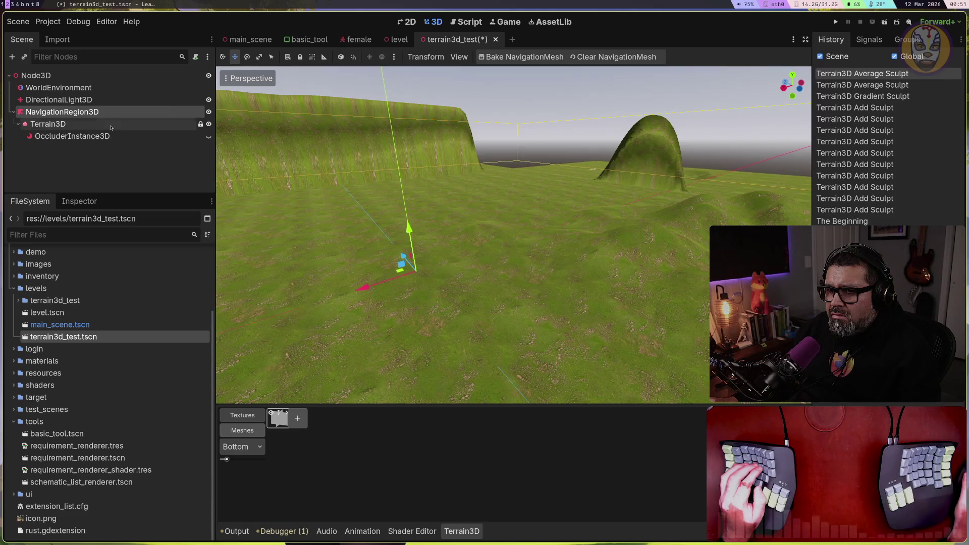
left_click(111, 126)
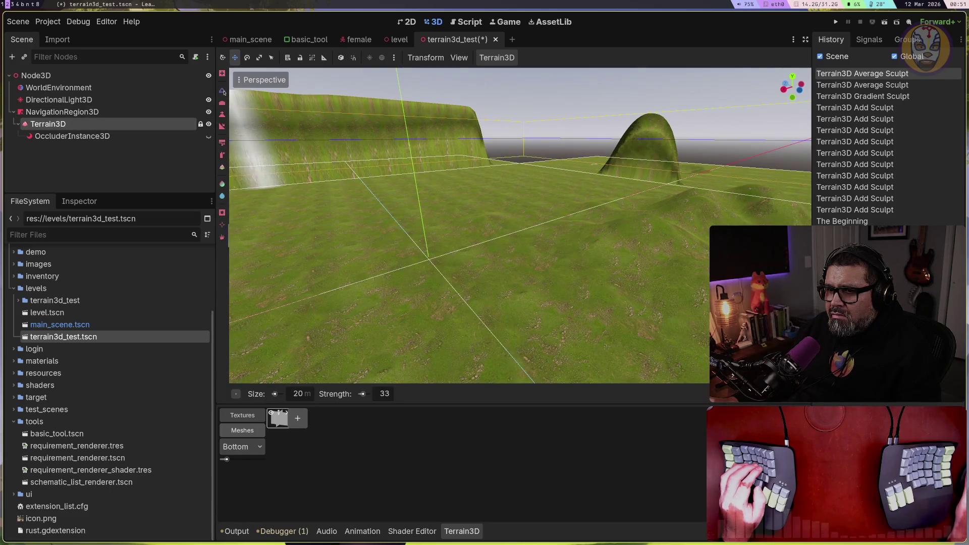
mouse_move(432, 295)
left_mouse_down()
mouse_move(421, 303)
mouse_move(524, 253)
mouse_move(467, 323)
mouse_move(336, 283)
mouse_move(378, 280)
mouse_move(429, 212)
mouse_move(422, 227)
mouse_move(528, 242)
left_mouse_up()
key("Escape")
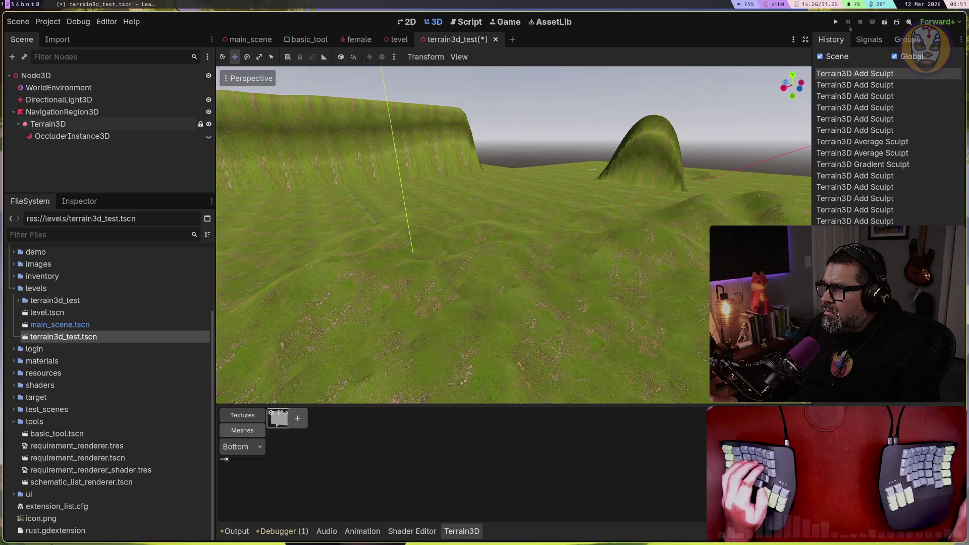
Step: Run the game, log in, and enter the world with the test character
left_click(836, 22)
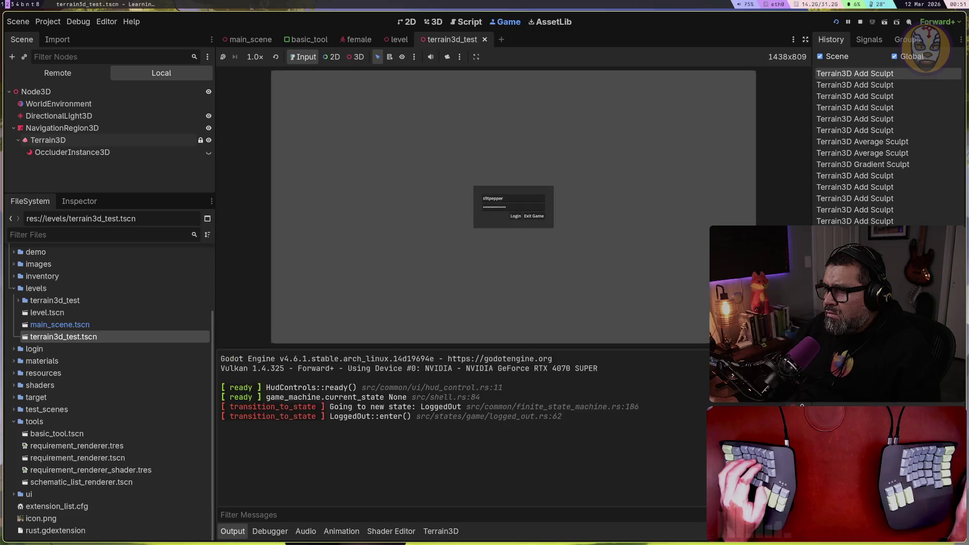
left_click(515, 216)
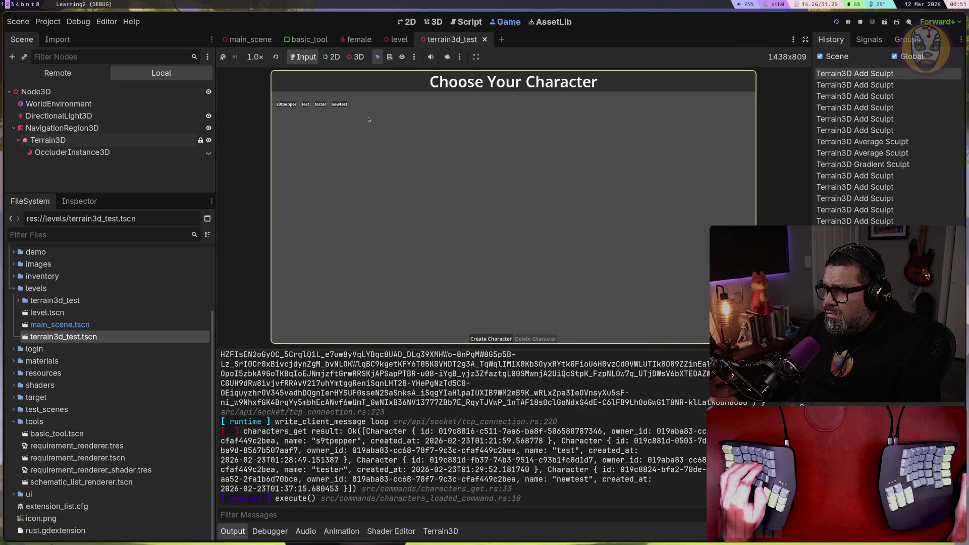
left_click(343, 105)
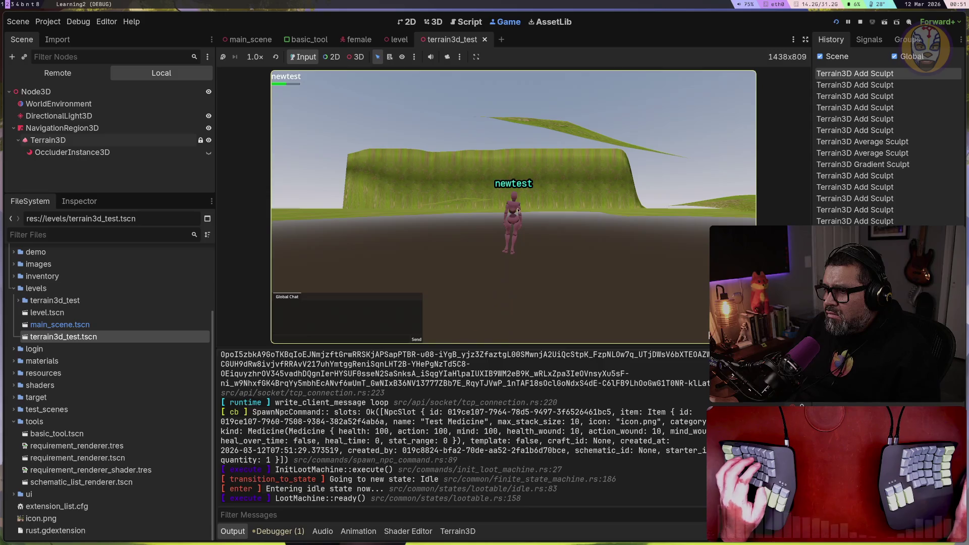
Step: Run the character across the sculpted hills, then stop the game
left_click_drag(522, 210, 523, 210)
key("w")
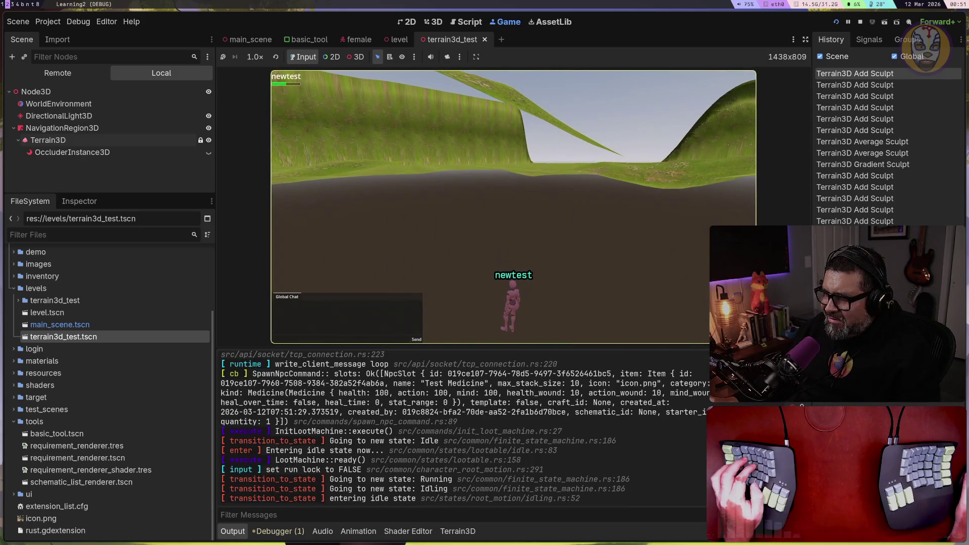
key("w")
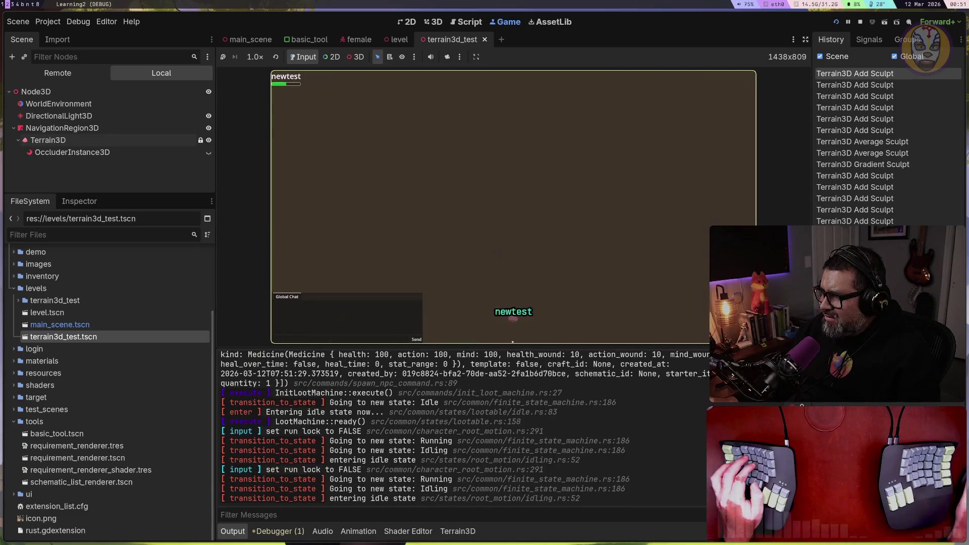
key("w")
key("w")
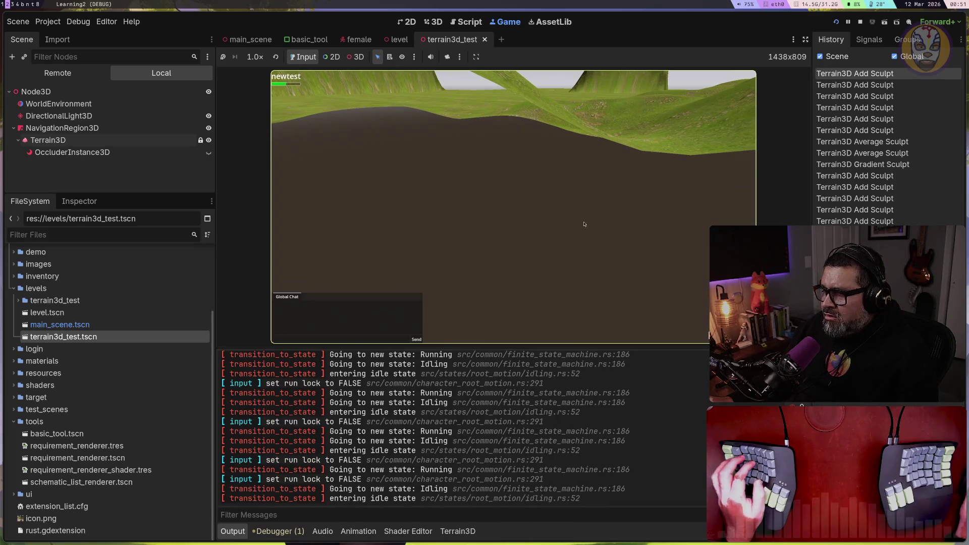
left_click(860, 22)
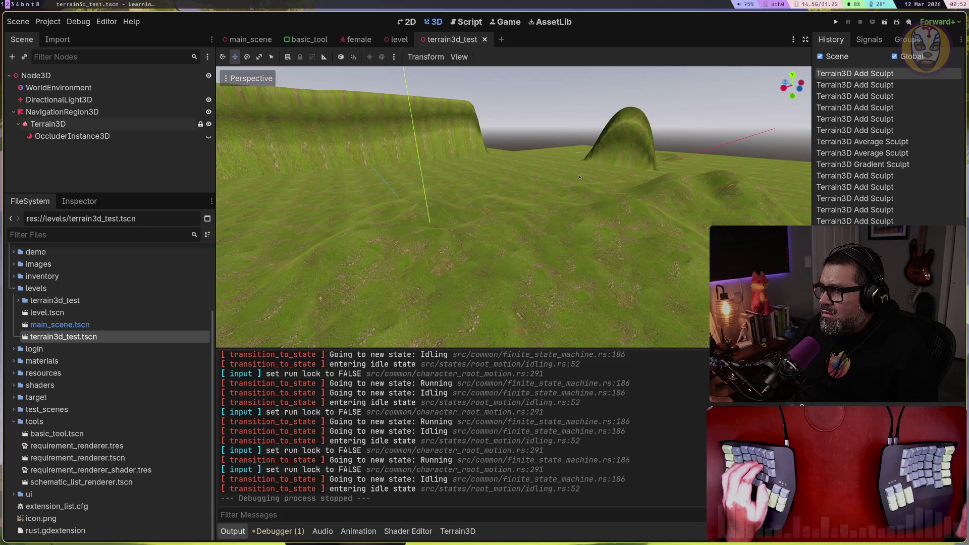
Step: Select the Terrain3D node and smooth a patch of ground with the Average brush
left_click(76, 112)
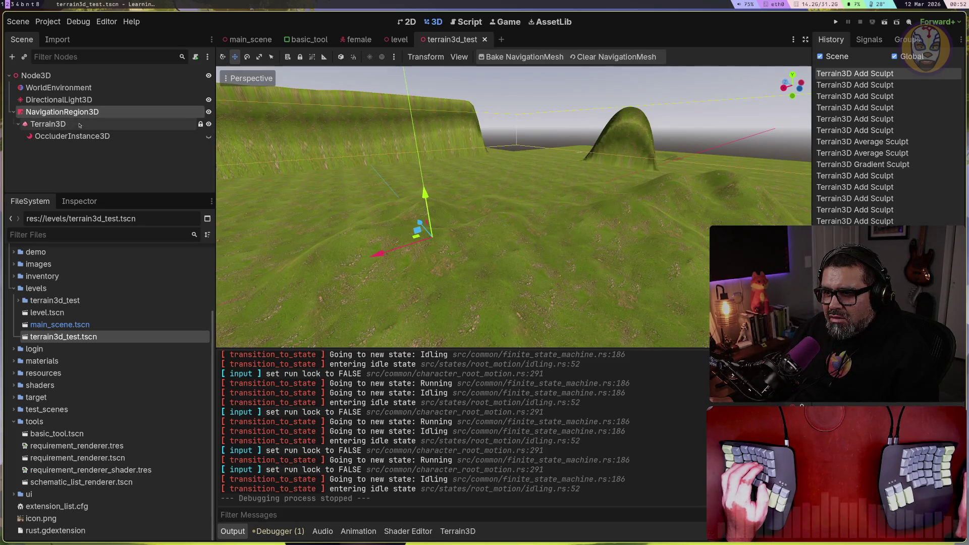
left_click(80, 126)
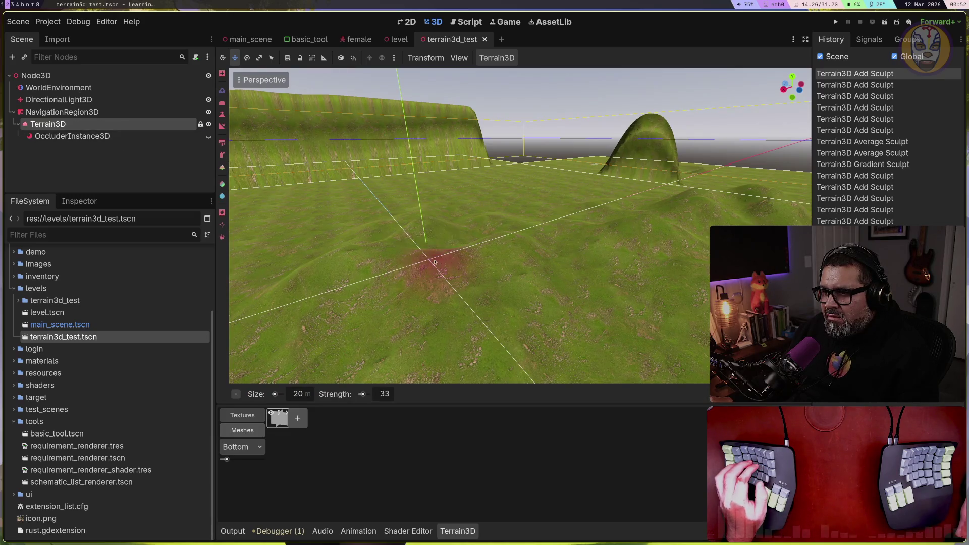
left_click(426, 241, "shift")
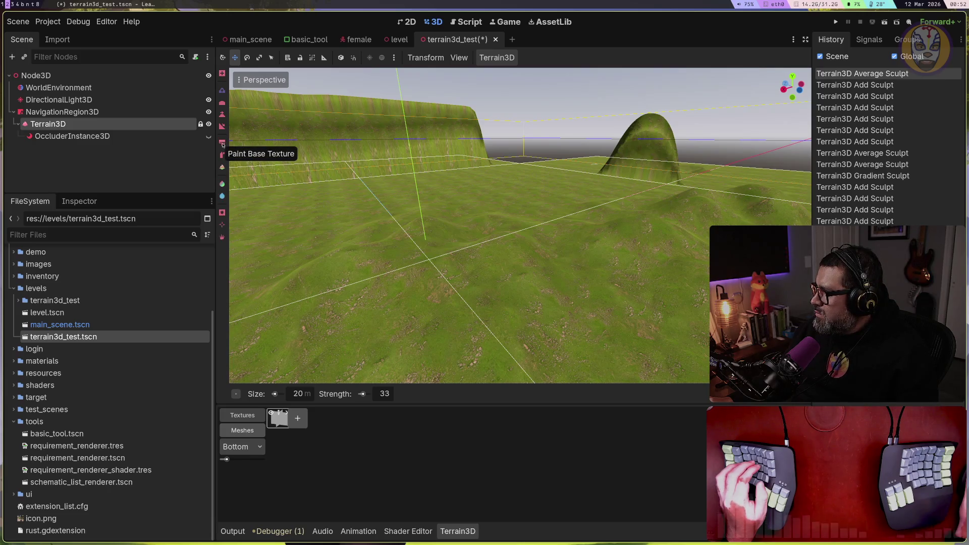
left_click(479, 239)
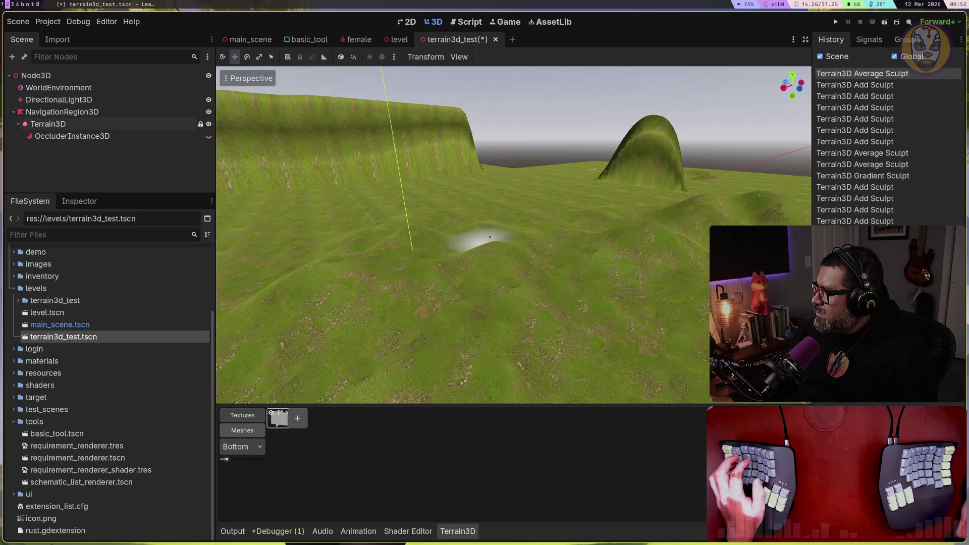
Step: Dig a large, deep pit into the grassy slope with the Lower sculpt tool, then run the game
mouse_move(471, 236)
left_mouse_down()
mouse_move(287, 259)
mouse_move(434, 259)
mouse_move(437, 315)
mouse_move(434, 282)
mouse_move(429, 303)
mouse_move(341, 215)
left_mouse_up()
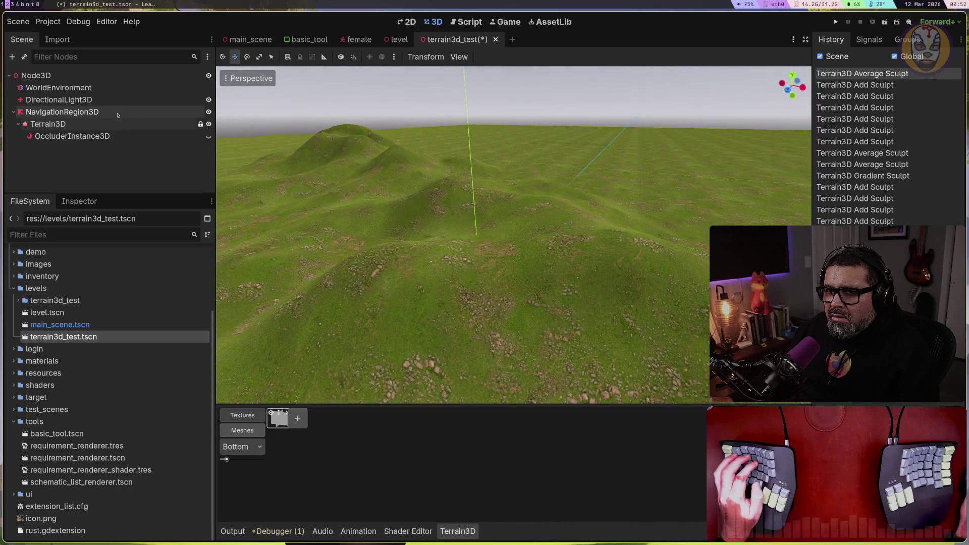
left_click(124, 122)
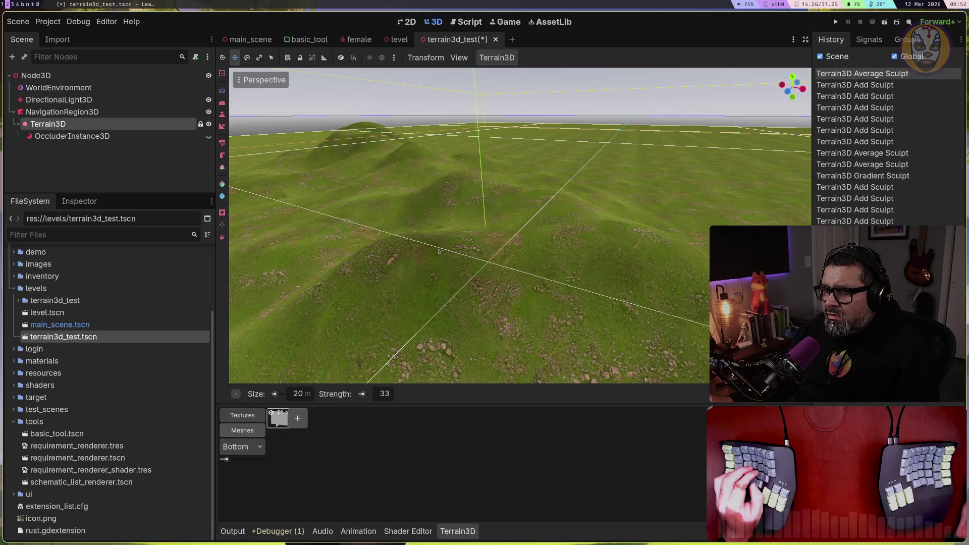
left_click(453, 236, "ctrl")
mouse_move(453, 236)
left_mouse_down()
mouse_move(454, 299)
mouse_move(363, 328)
mouse_move(328, 313)
mouse_move(353, 323)
mouse_move(583, 267)
mouse_move(555, 227)
mouse_move(524, 211)
mouse_move(561, 243)
mouse_move(631, 263)
mouse_move(535, 232)
mouse_move(414, 223)
left_mouse_up()
left_click(836, 21)
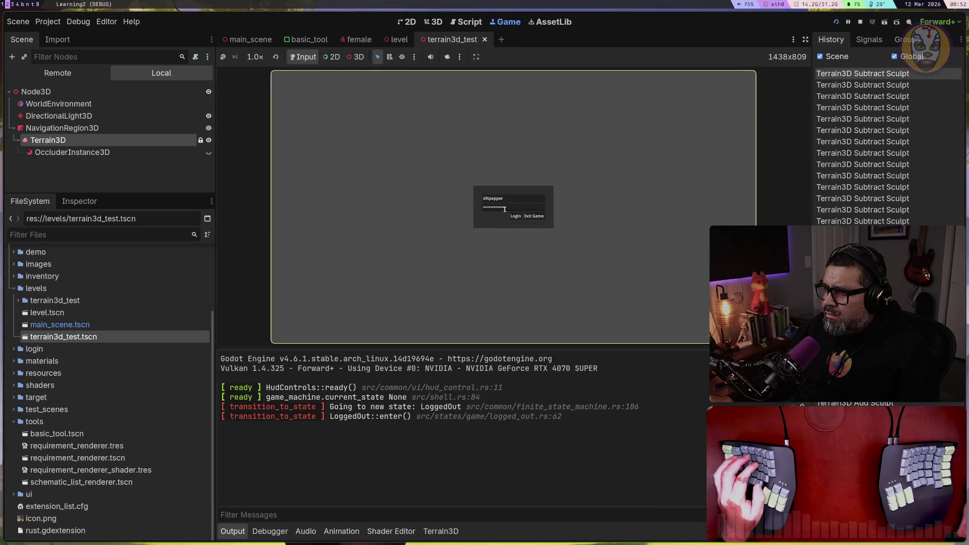
Step: Log in from the game window to spawn the character onto the sculpted hills
left_click(510, 217)
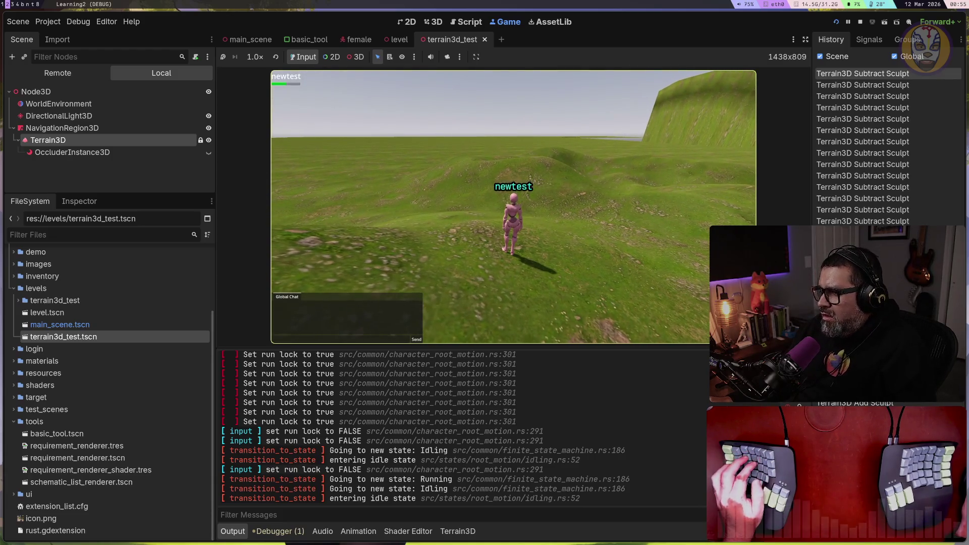
Step: Walk and run the character over the hills, down into the dip and up the hillside by the cliff
key("w")
key("w")
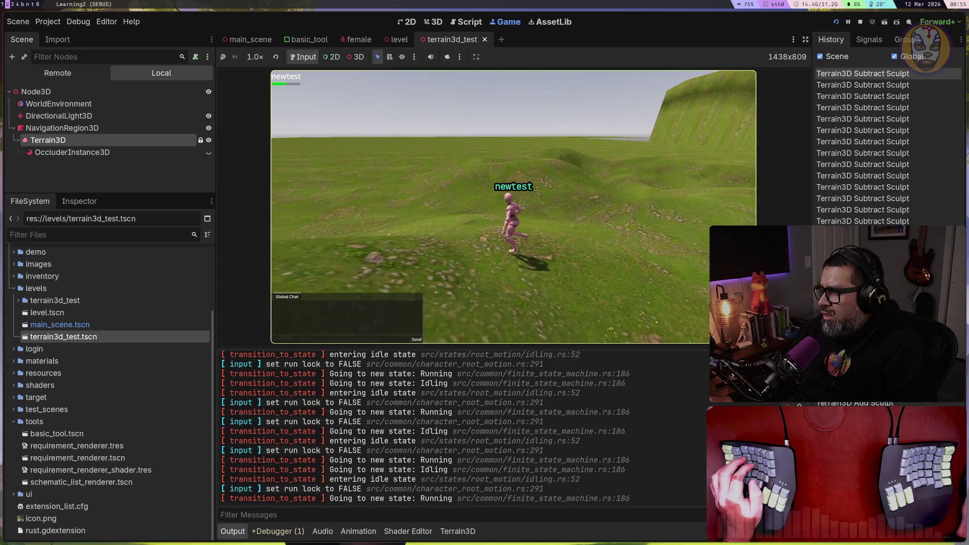
key("w")
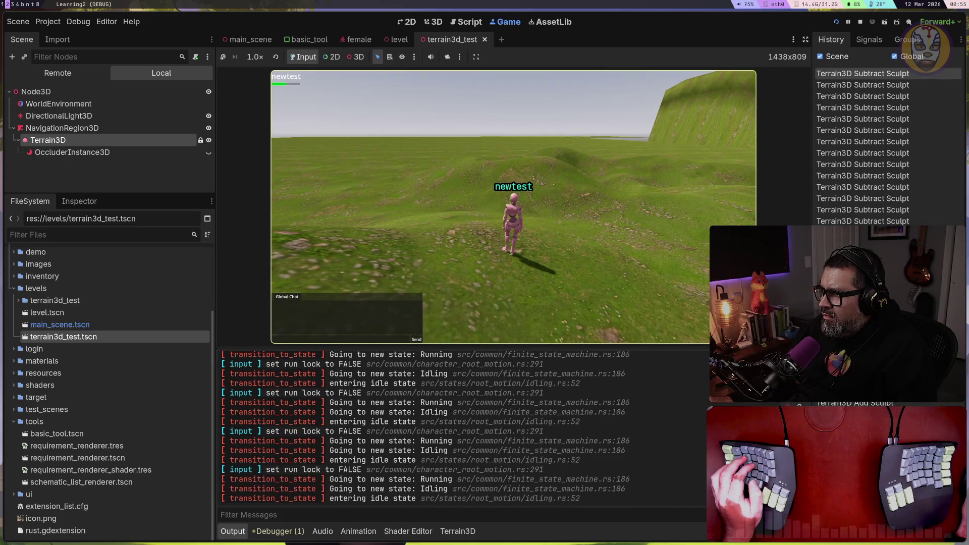
key("w")
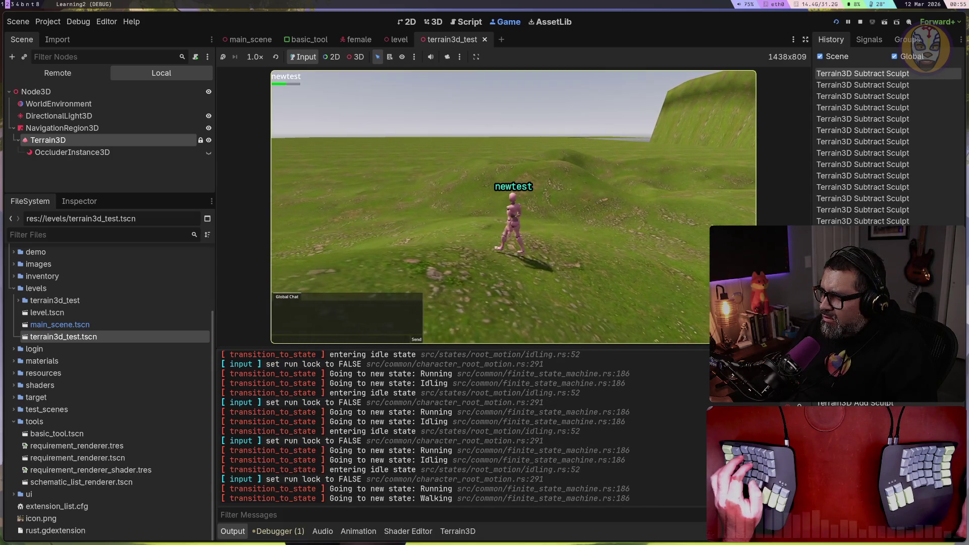
key("w")
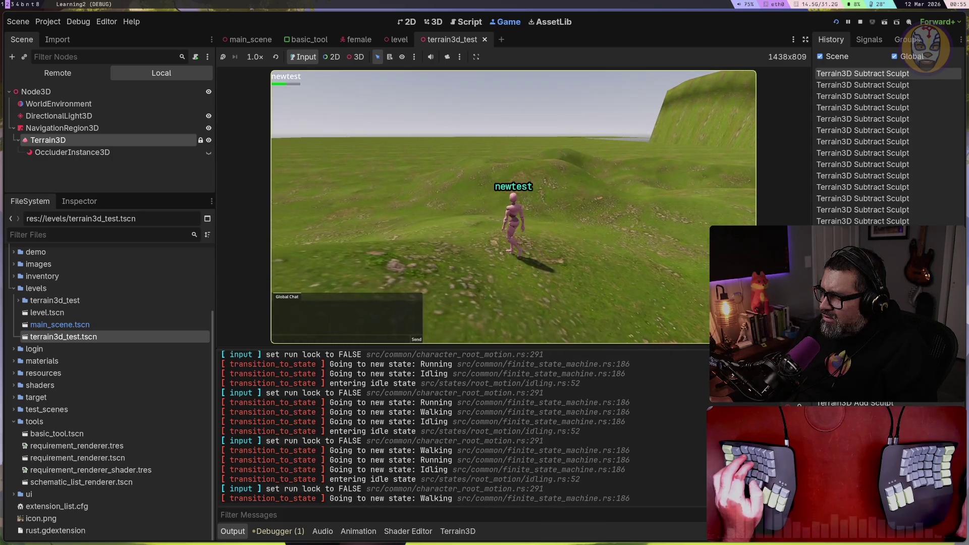
key("w")
key("w")
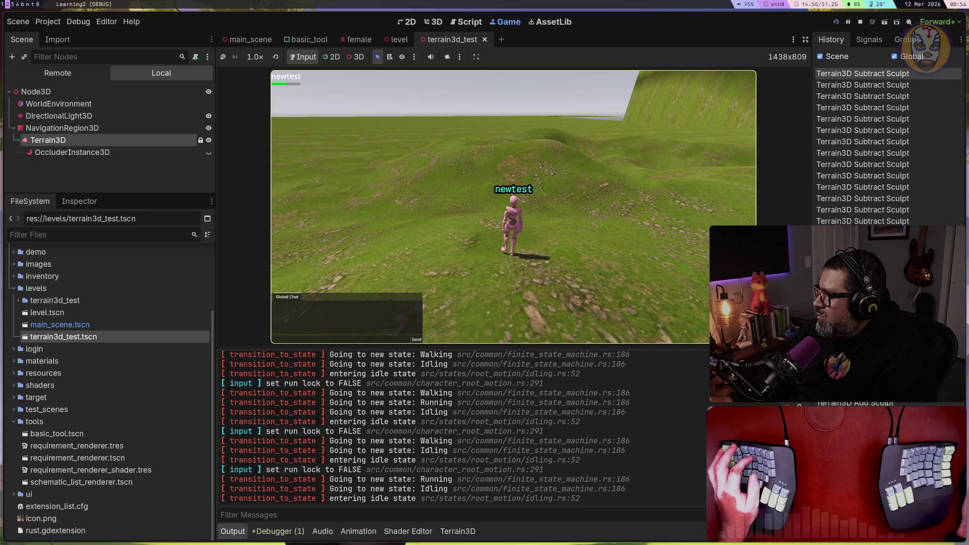
key("w")
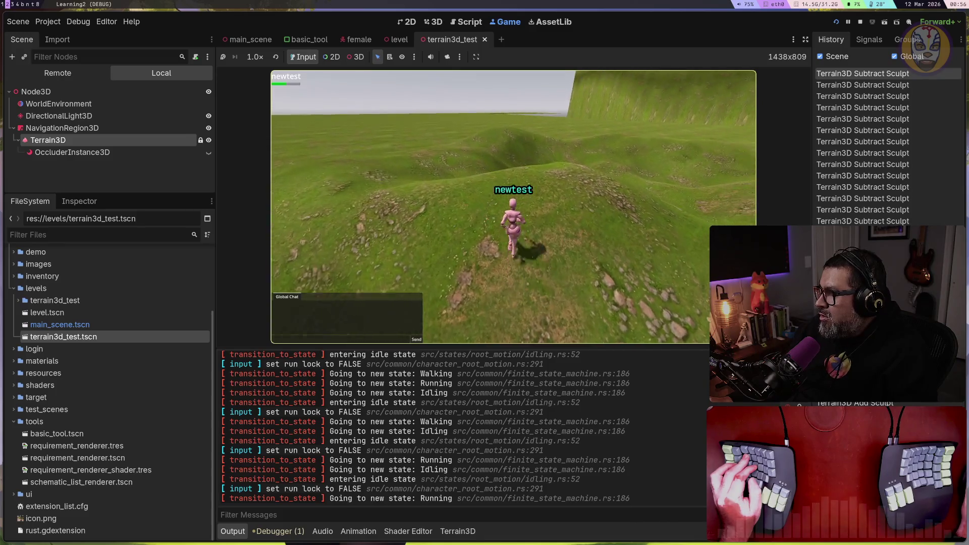
key("d")
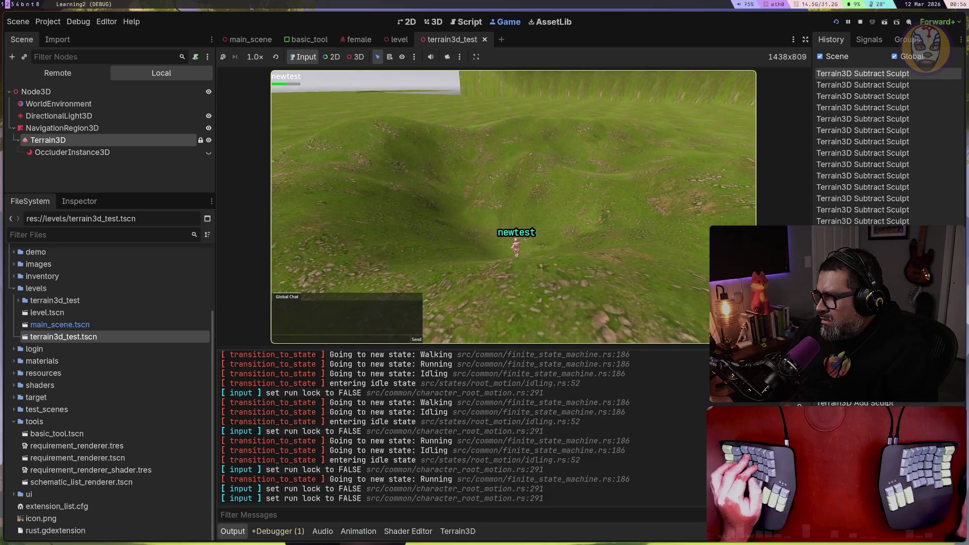
key("w")
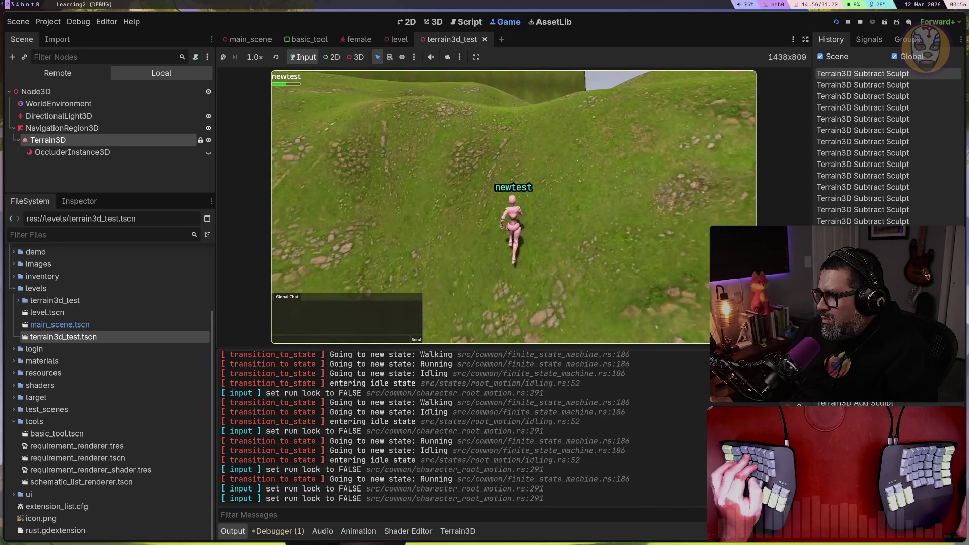
key("w")
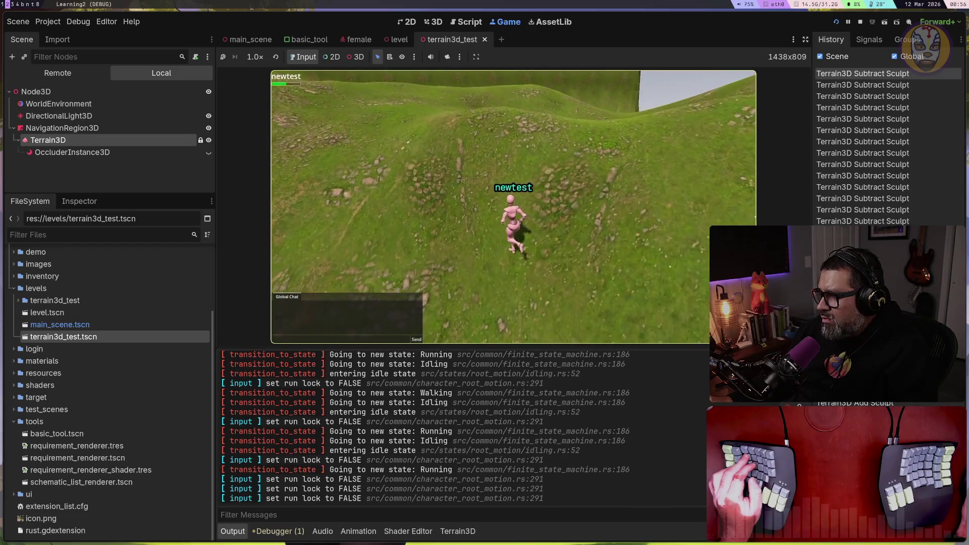
key("w")
key("w")
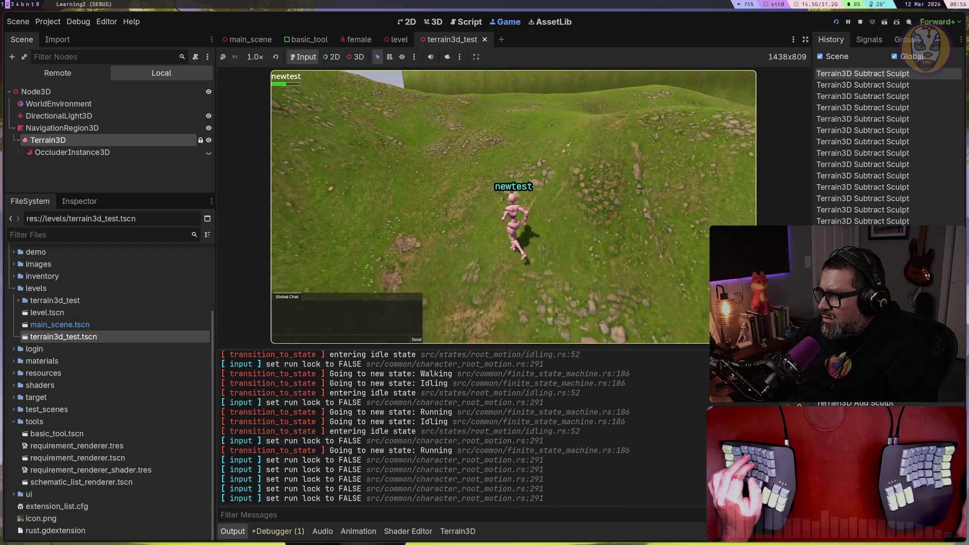
key("w")
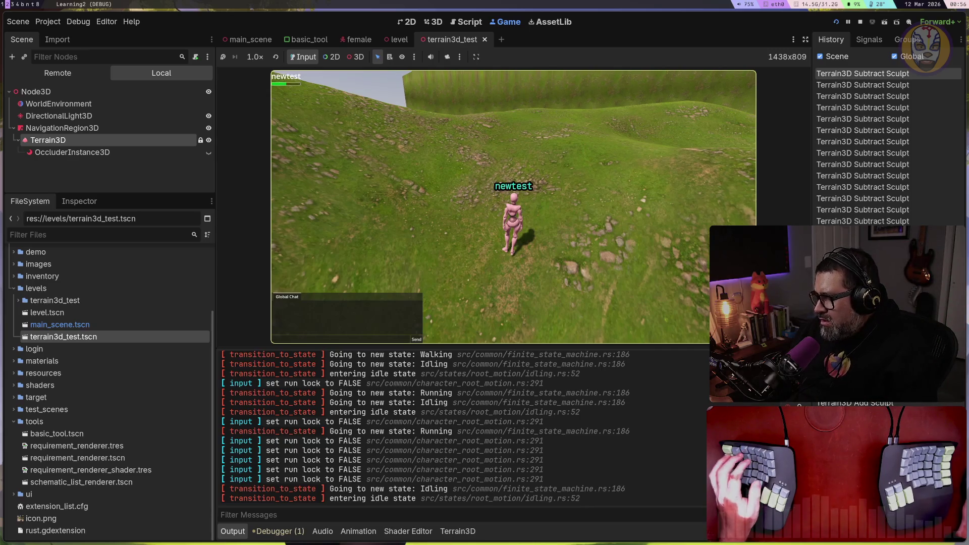
key("w")
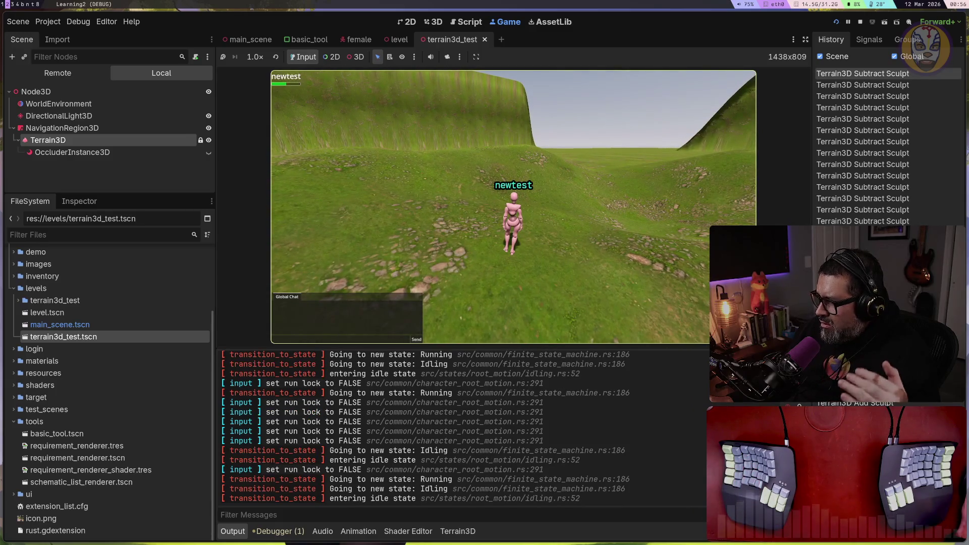
Step: Keep running the character through the valley and across the flat grass toward the hills
key("w")
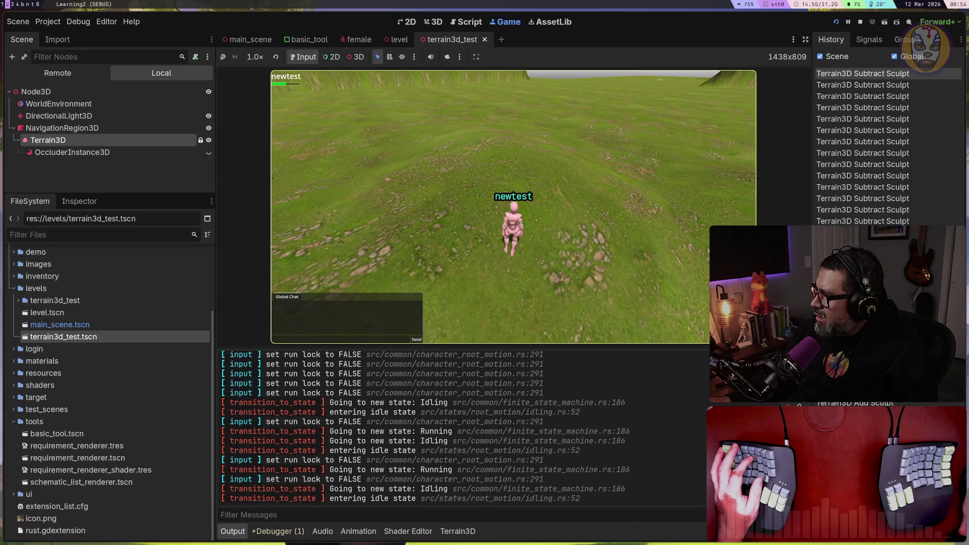
key("w")
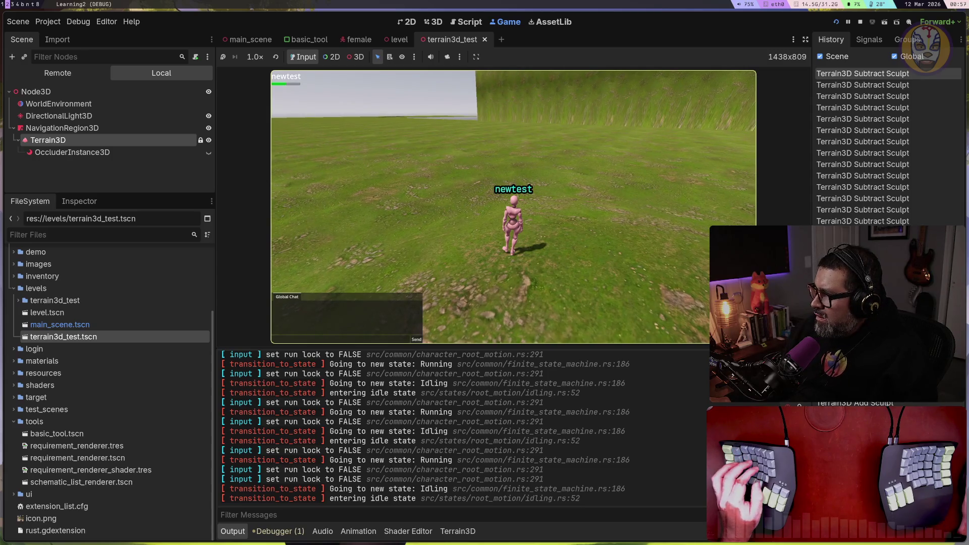
key("w")
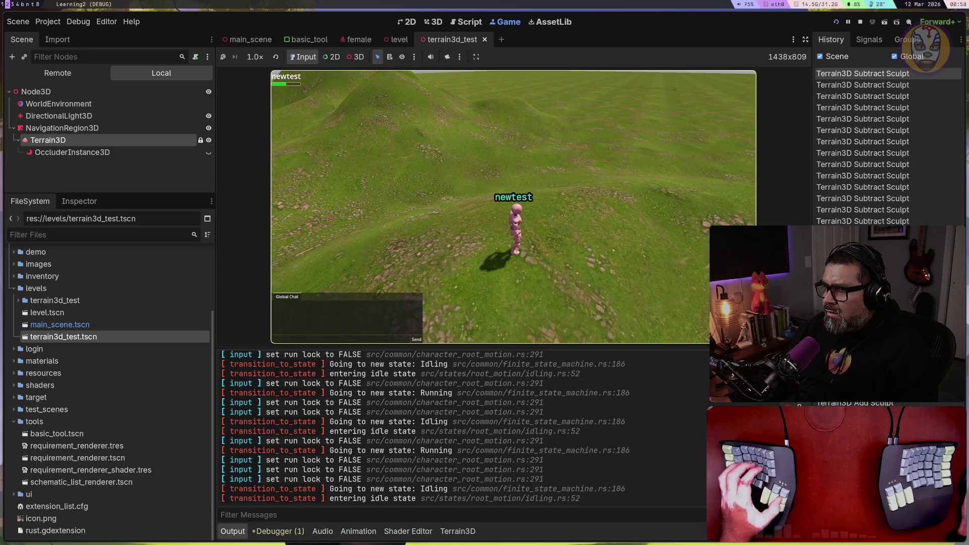
Step: Switch to the tmux workspace, dismiss the which-key popup, and pick the godot-editor window
key("super+t")
key("g")
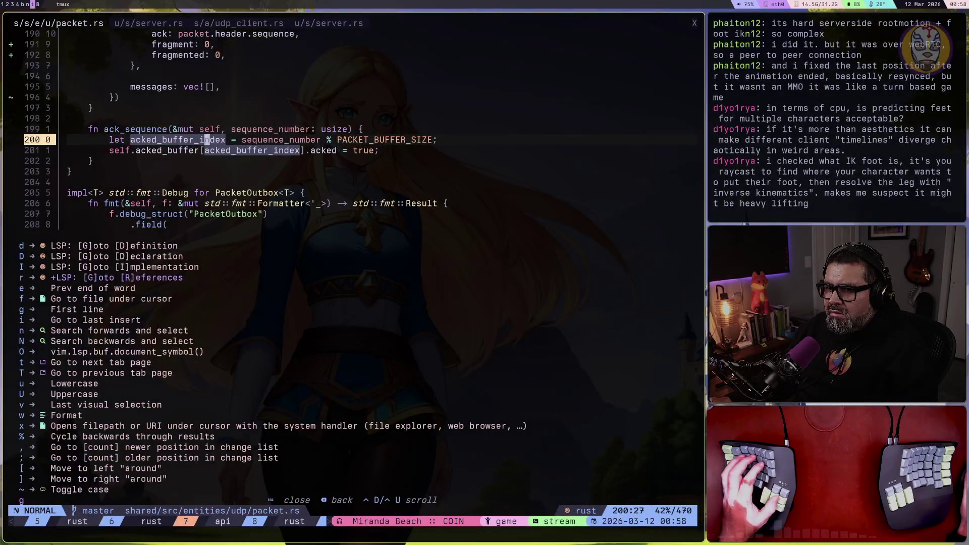
key("Escape")
key("super+t")
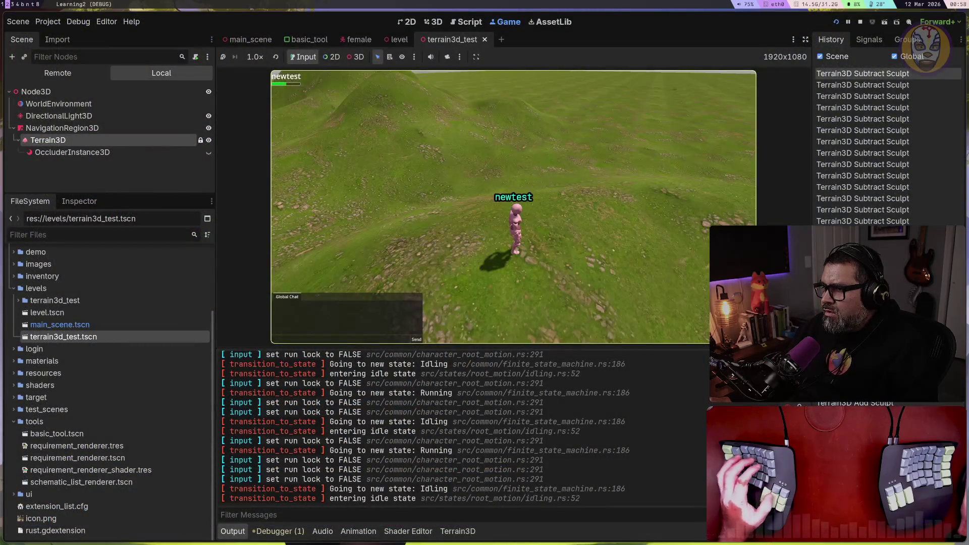
key("super+t")
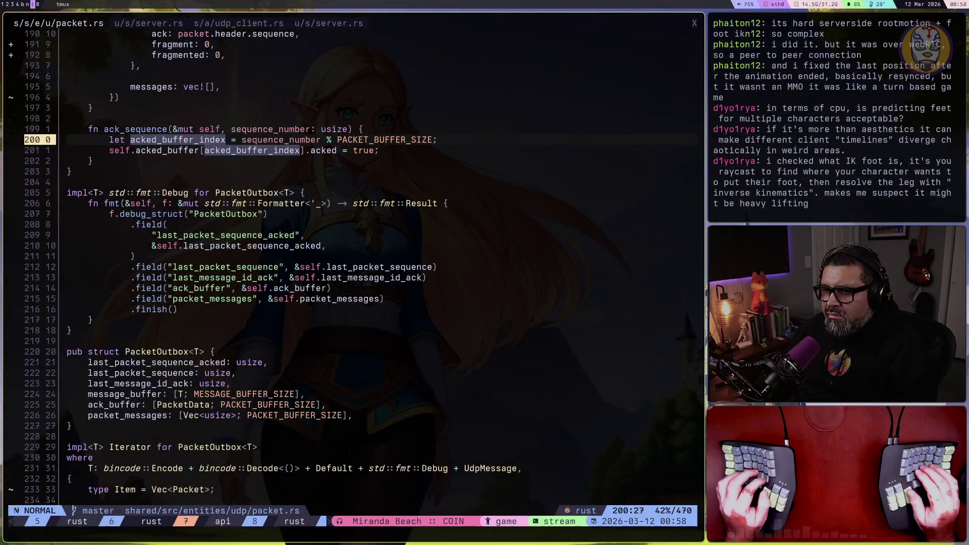
key("ctrl+a")
key("w")
key("Up")
key("Up")
key("Up")
key("Return")
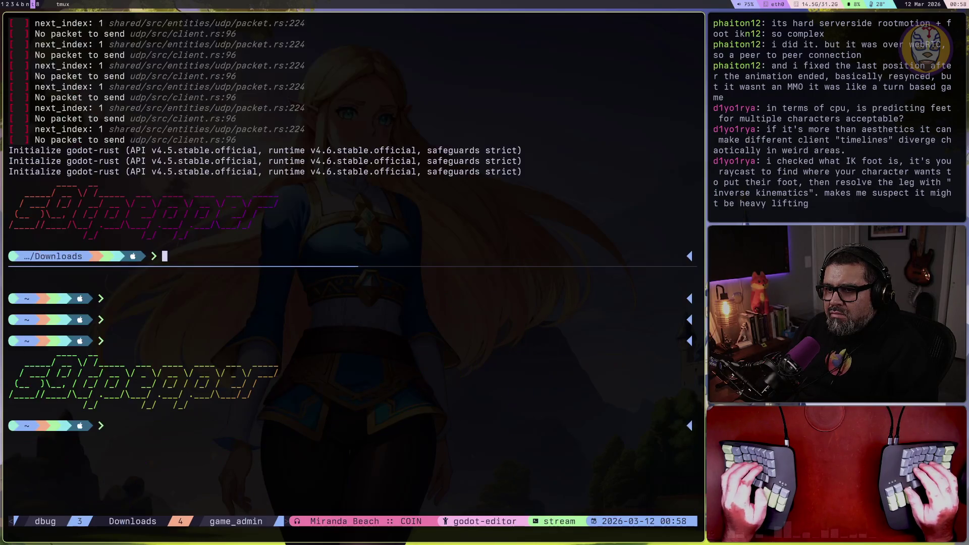
Step: Kill the running Godot editor with 'pkill godot' and move to an empty workspace
type("pki")
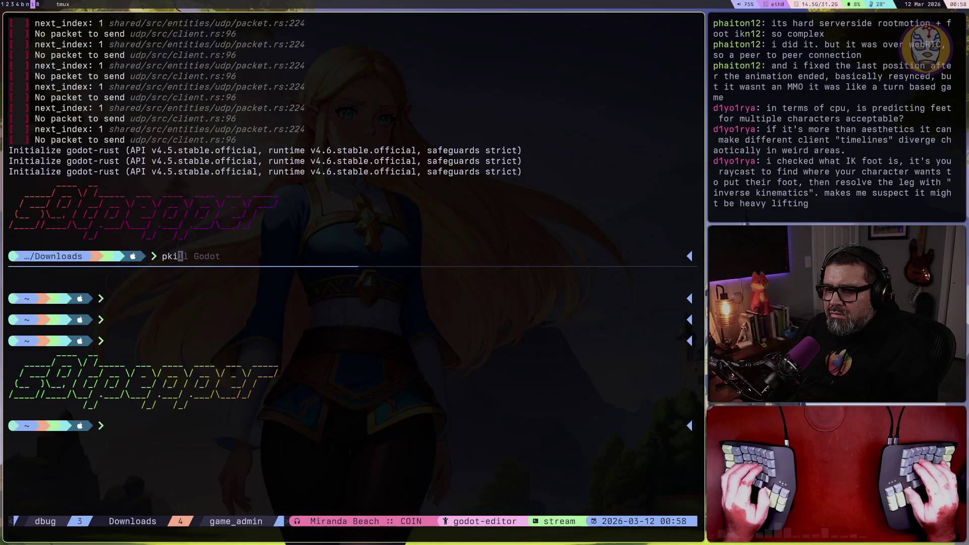
type("ll godot")
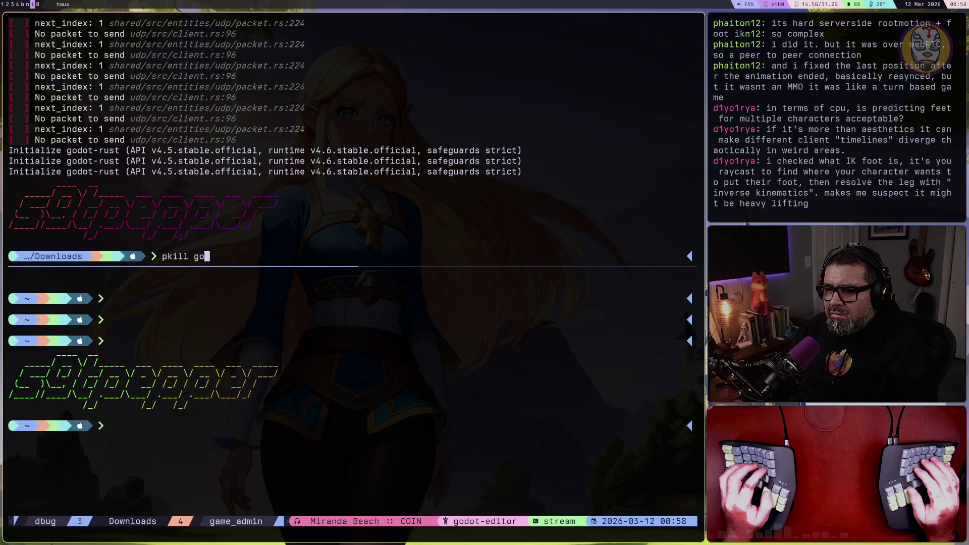
key("Return")
key("super+2")
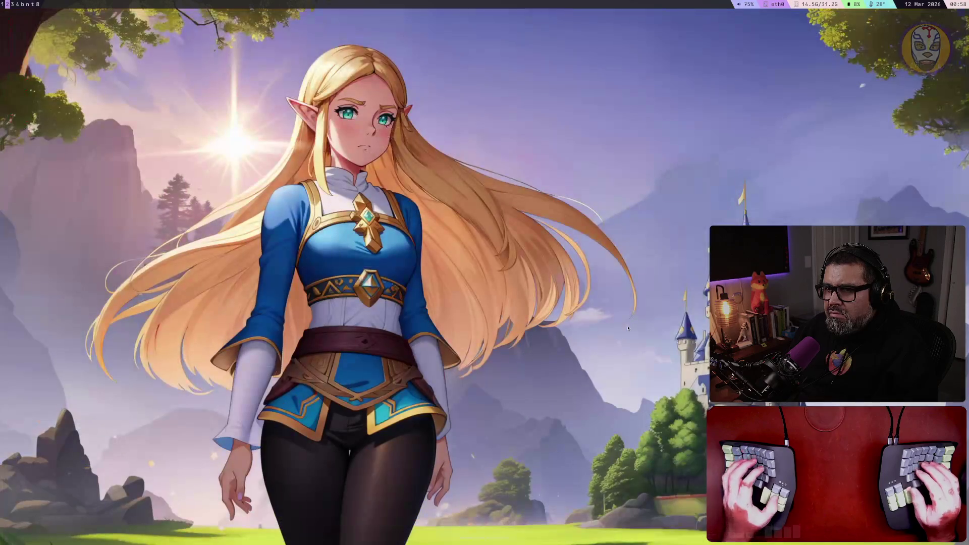
Step: Relaunch Godot Engine from the app launcher and open the Learning2 project
key("super+d")
type("Godot")
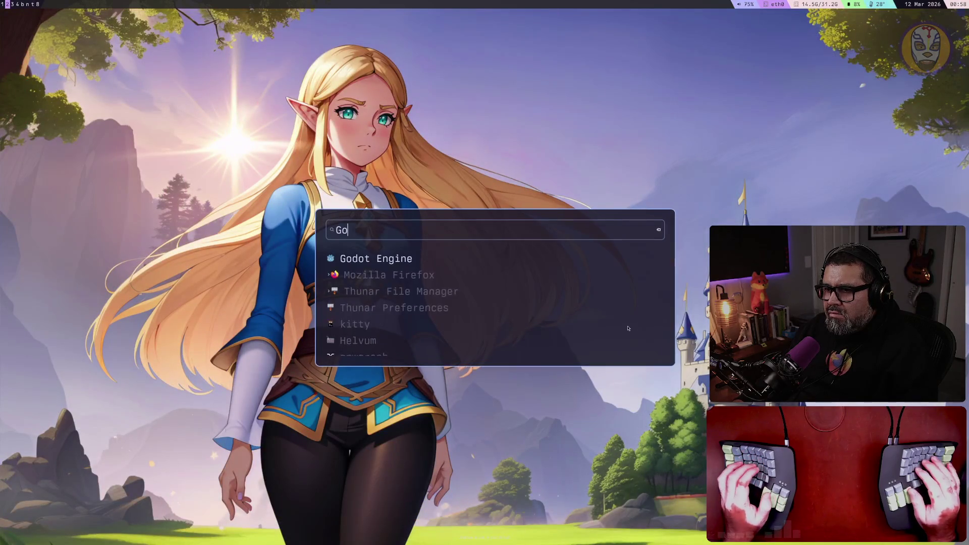
key("Return")
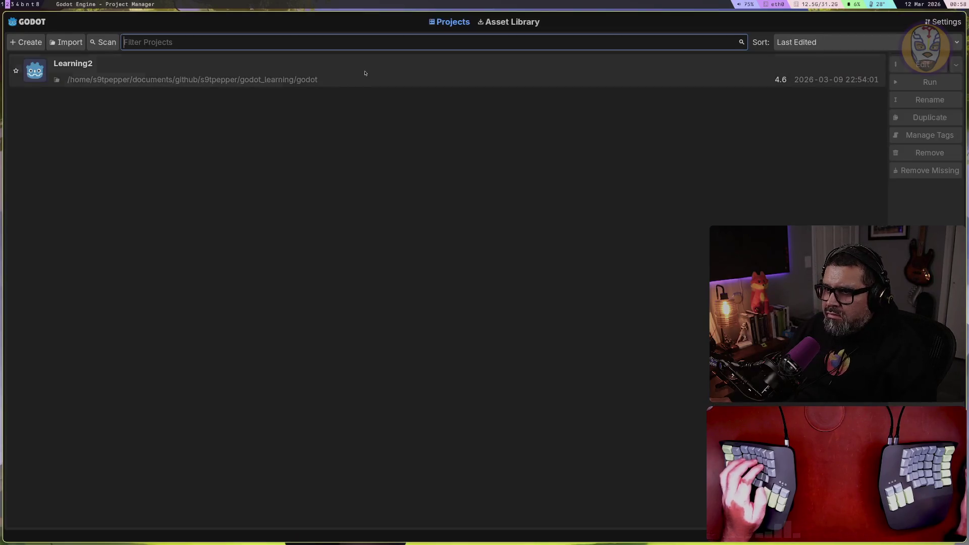
double_click(363, 71)
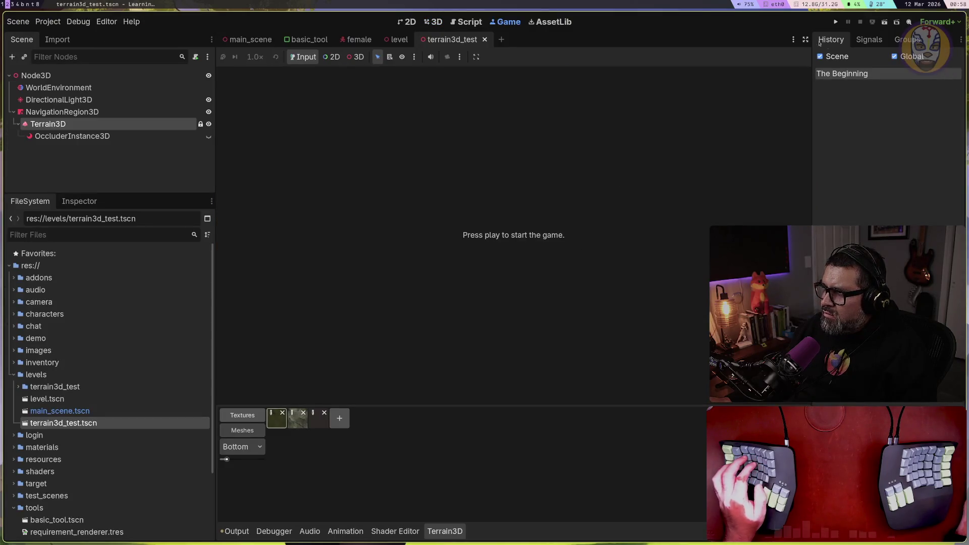
Step: Run the game, log in as newtest, and run across the hills to collect the white loot capsule
left_click(835, 21)
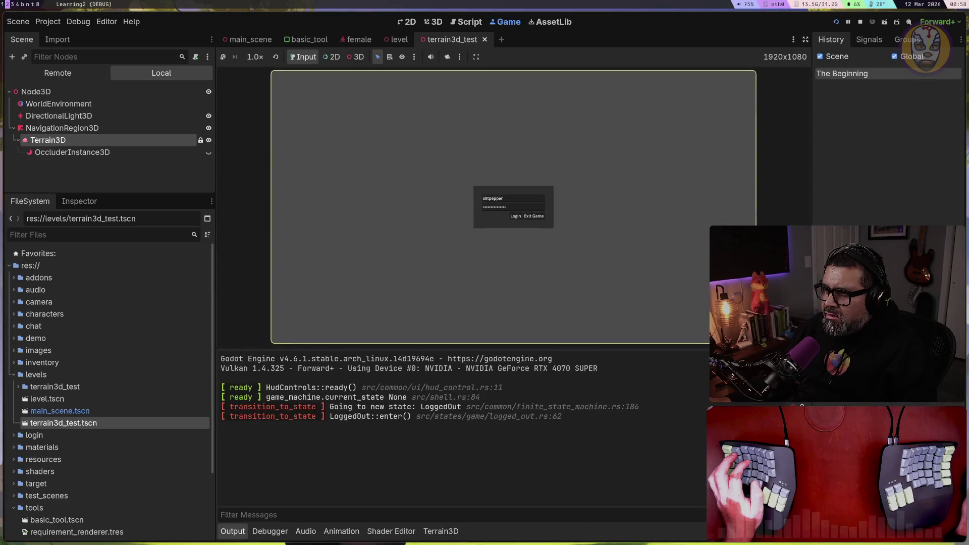
left_click(515, 216)
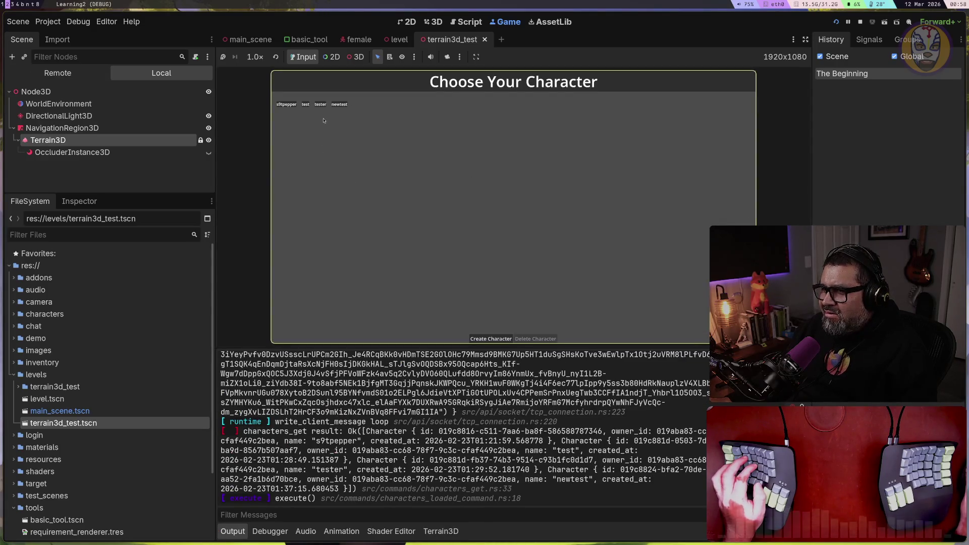
left_click(338, 104)
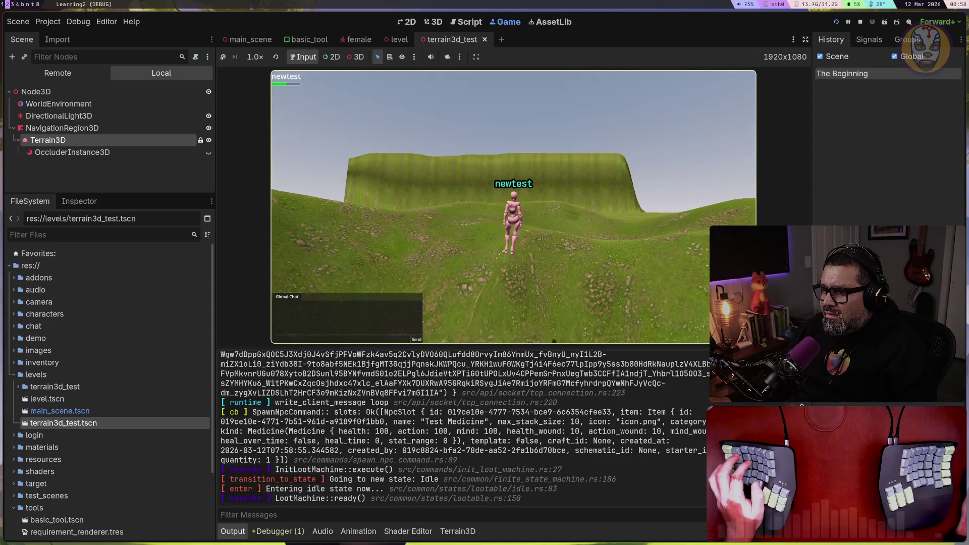
key("w")
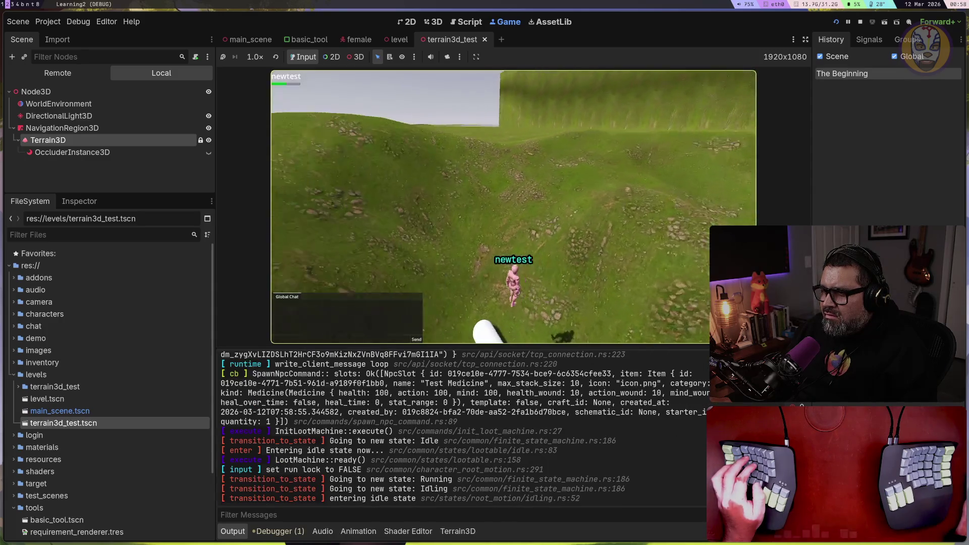
key("w")
key("w")
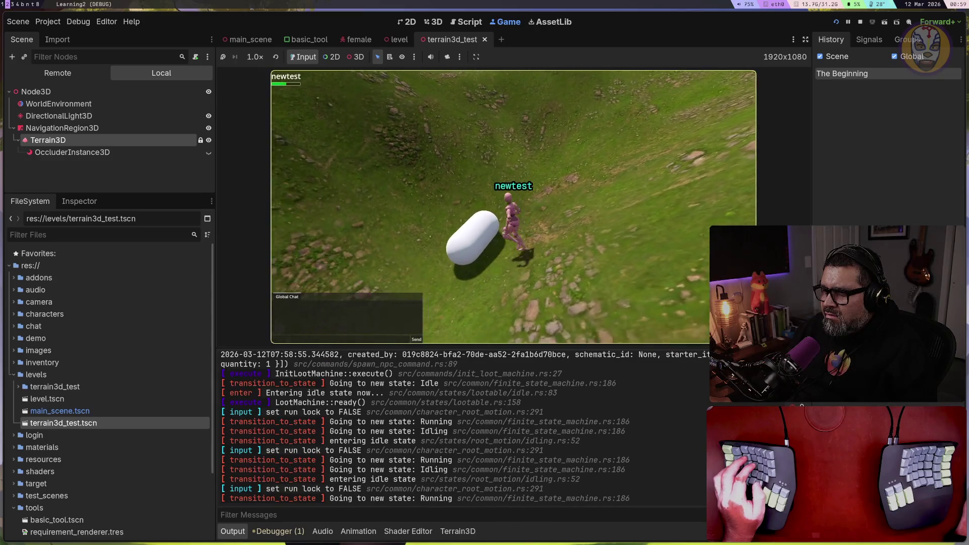
key("w")
key("w")
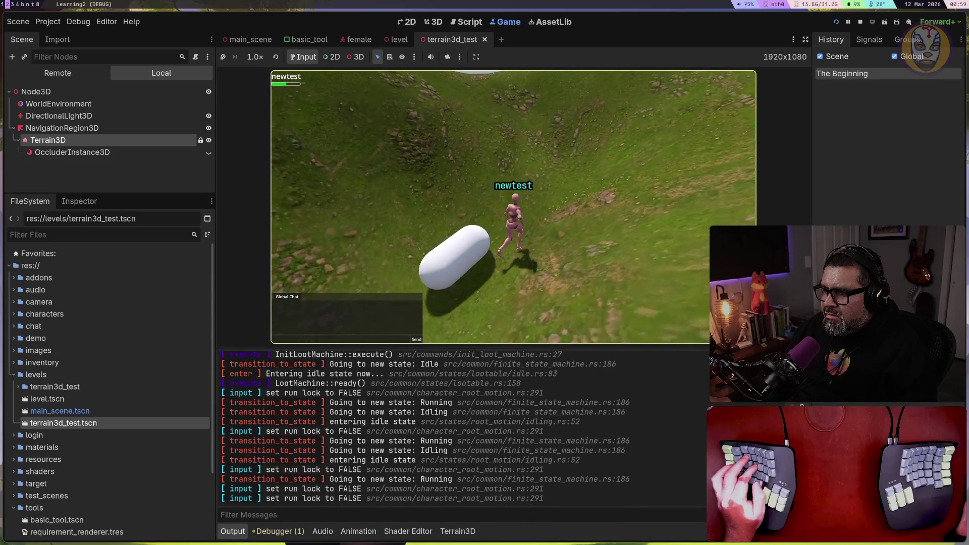
key("w")
key("w")
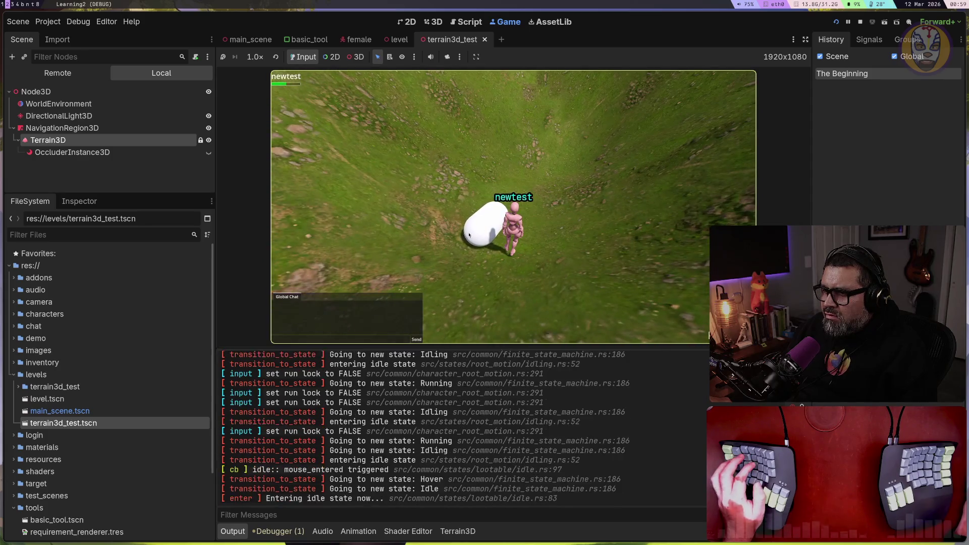
left_click(494, 245)
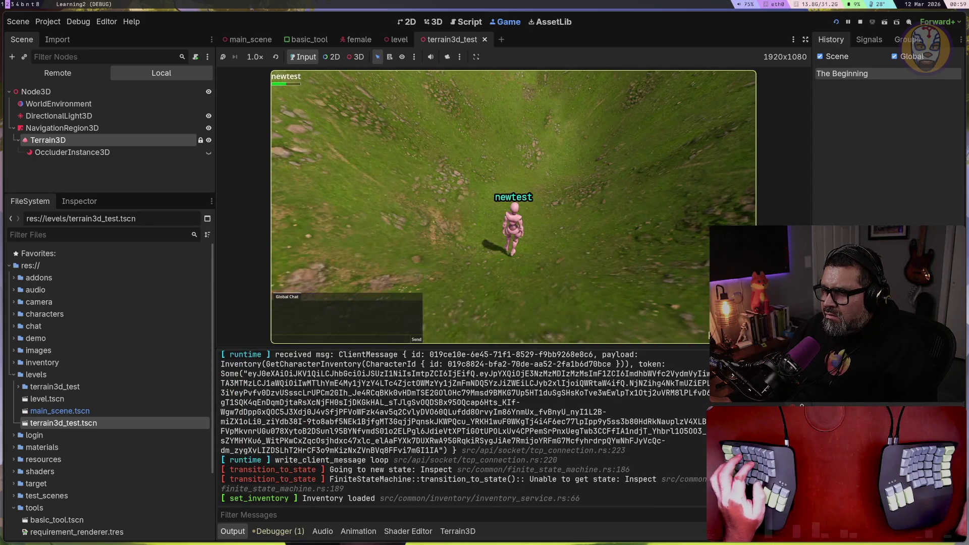
Step: Keep running over the terrain toward the cliff, then switch to the browser workspace
key("w")
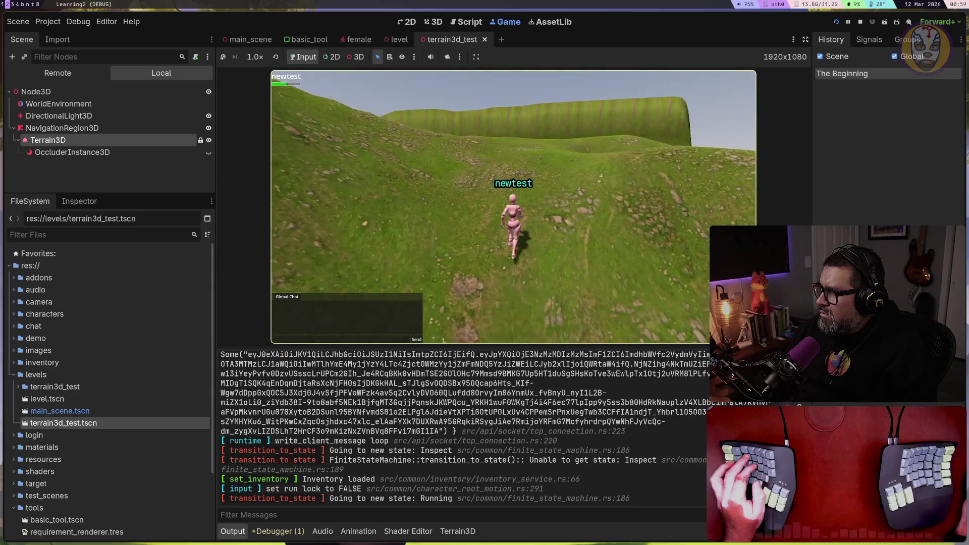
key("w")
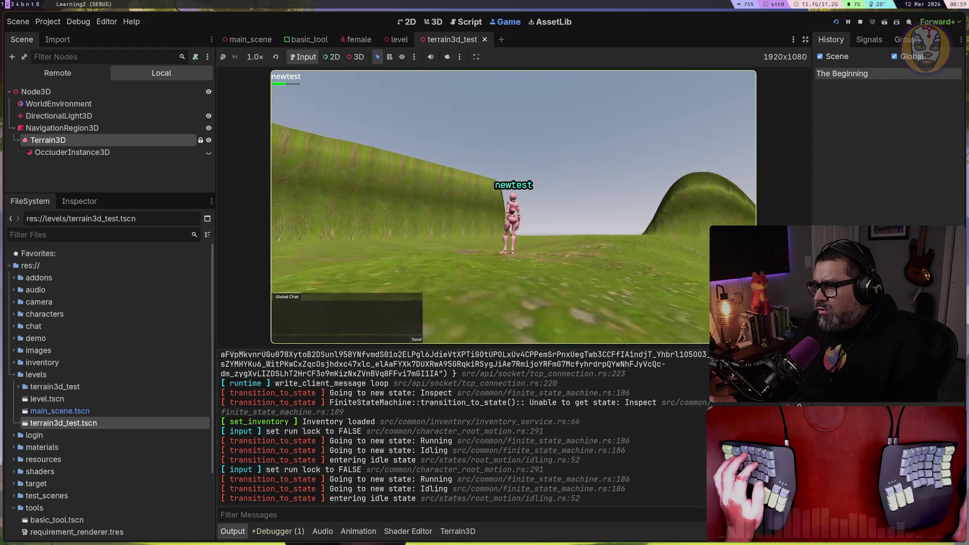
key("w")
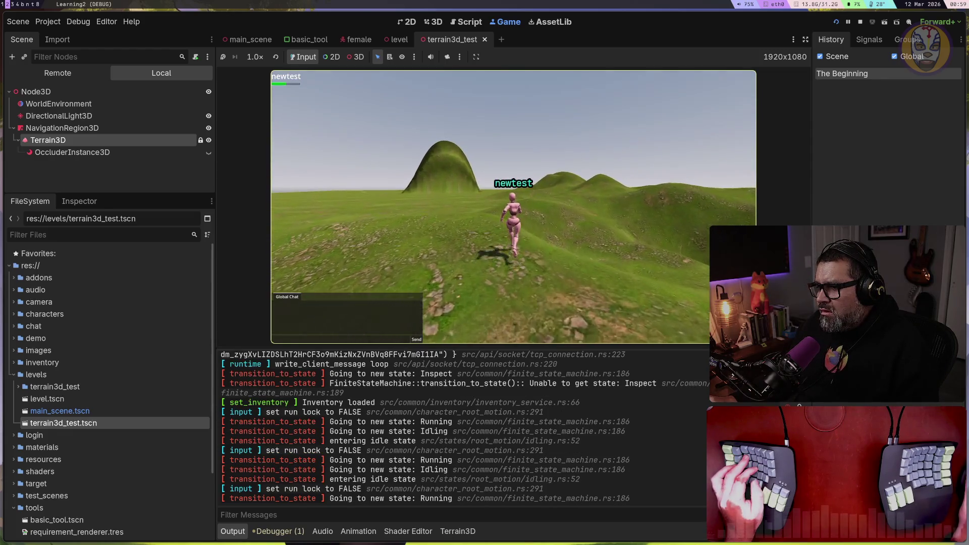
key("a")
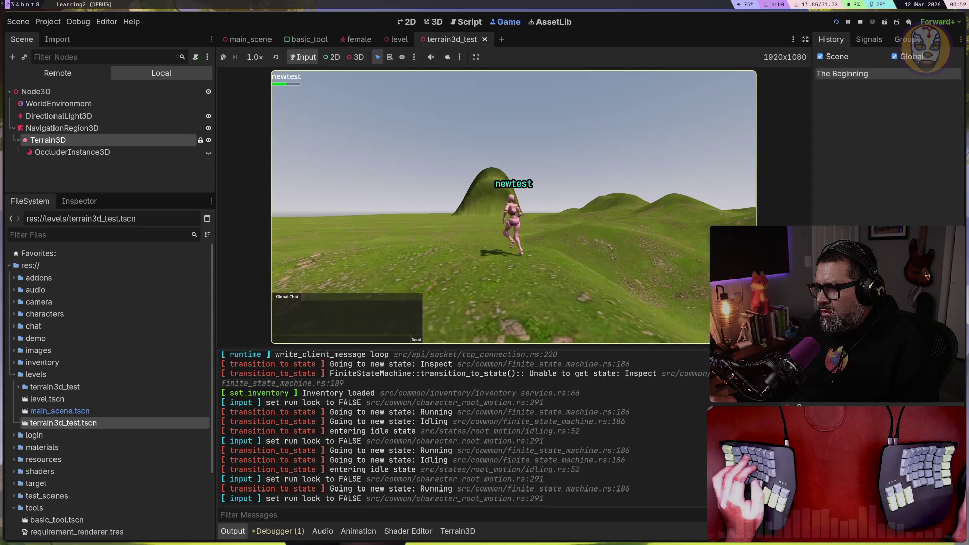
key("w")
key("d")
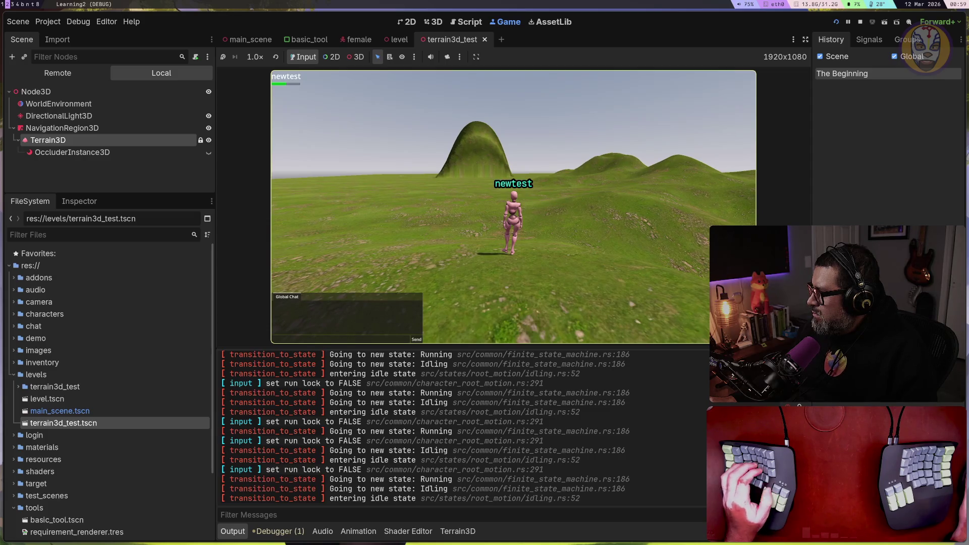
key("super+b")
key("super+b")
key("super+b")
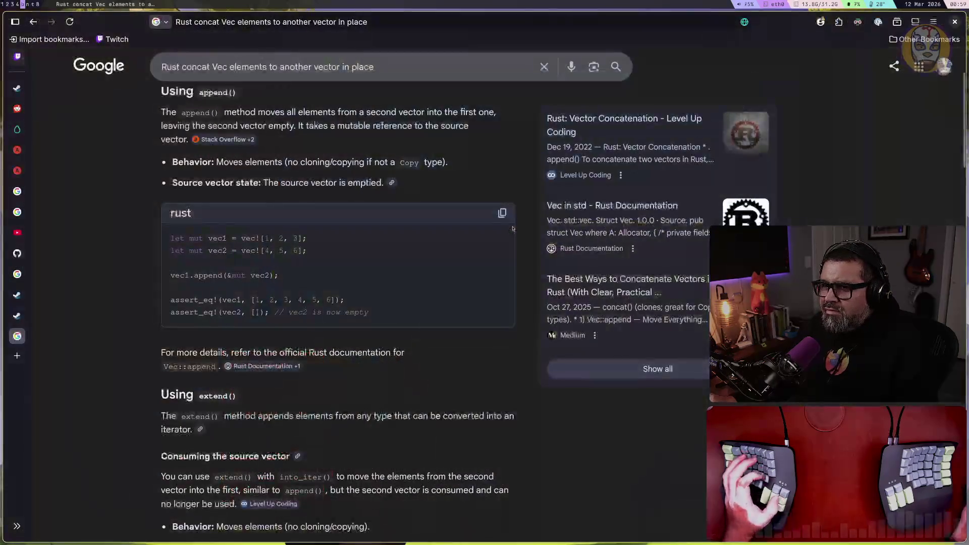
Step: Go to the Twitch Stream Manager tab and open the fangdash.mrdemonwolf.workers.dev/play link from chat
key("ctrl+1")
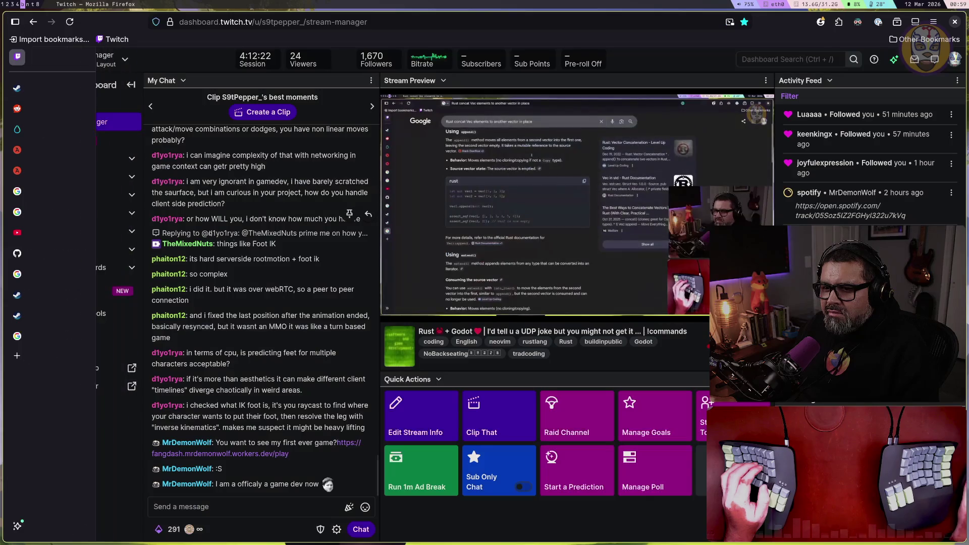
left_click(263, 454)
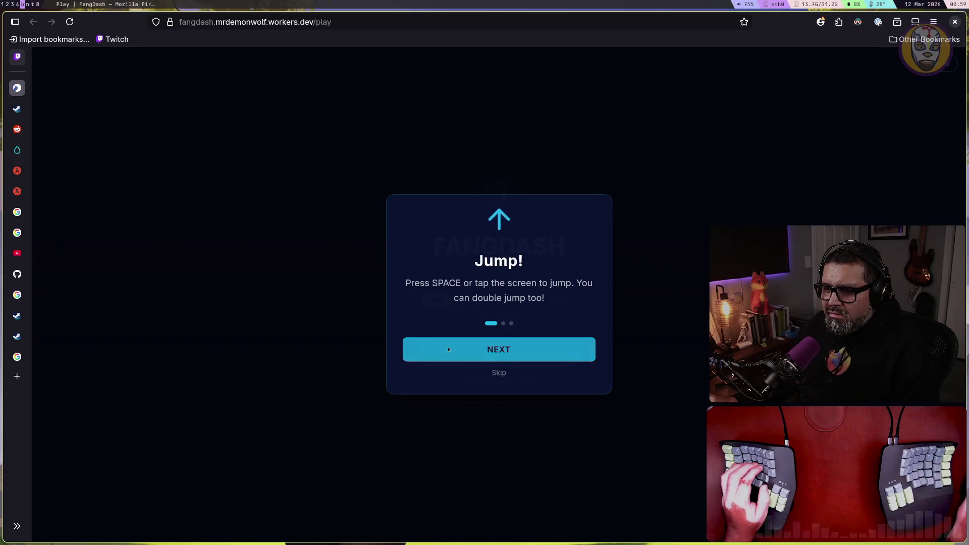
Step: Skip the tutorial cards, play an Easy run scoring 37 over 111 m, and return to the title screen
left_click(462, 354)
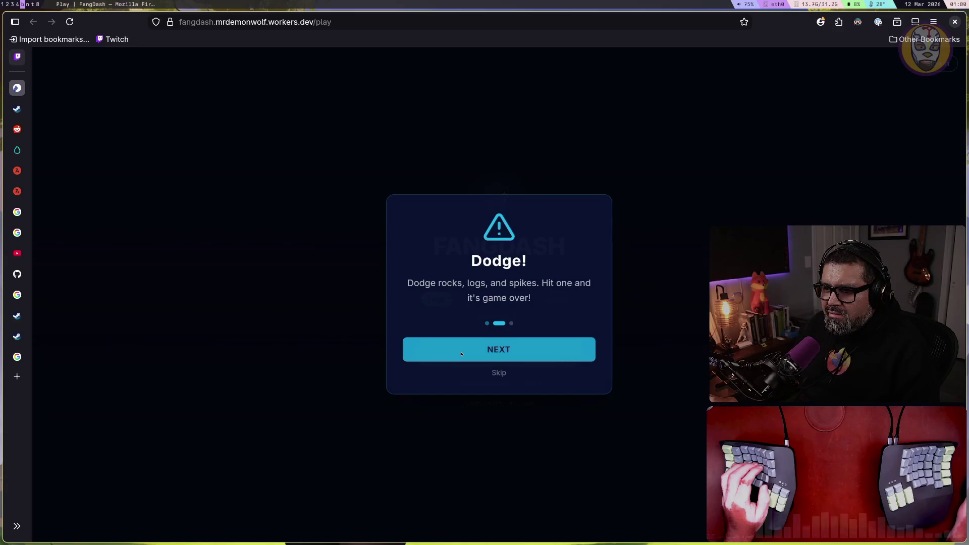
left_click(461, 355)
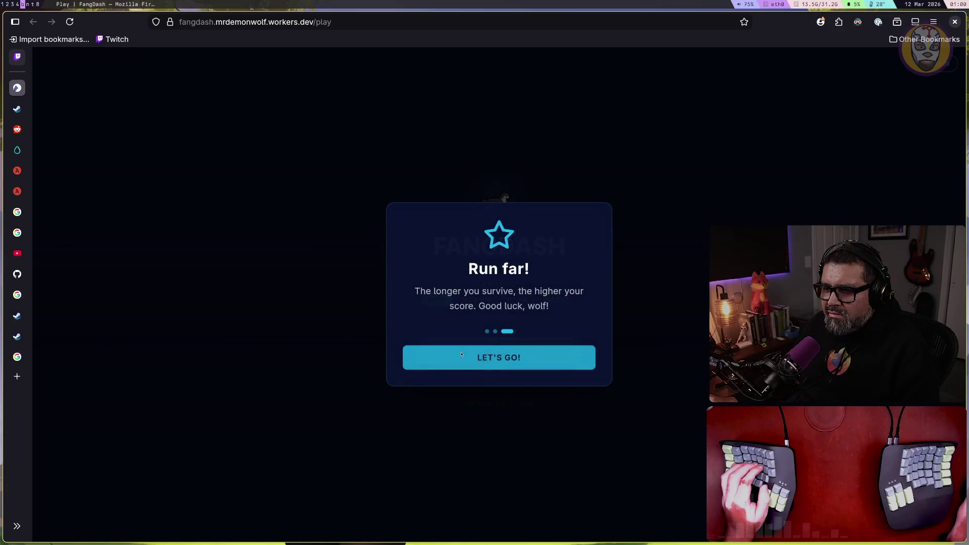
left_click(461, 354)
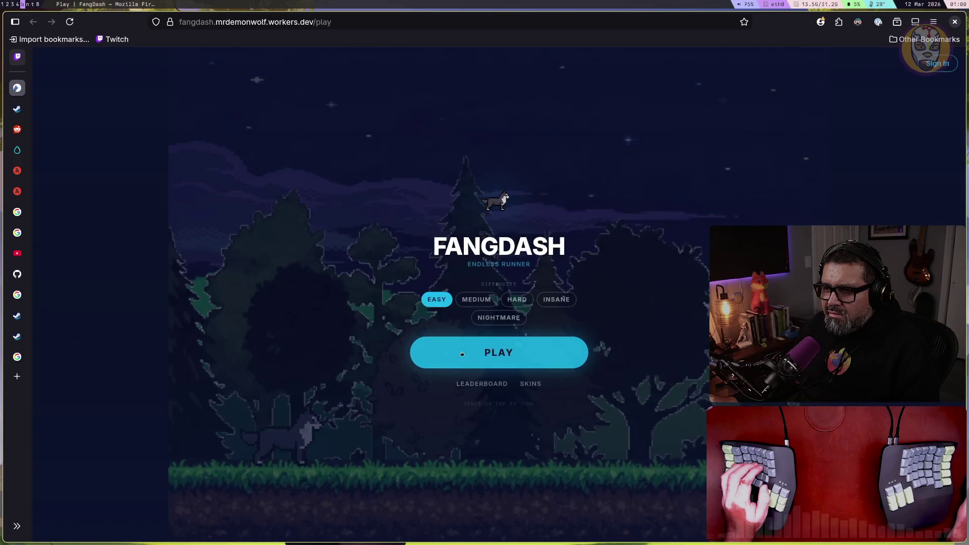
left_click(461, 354)
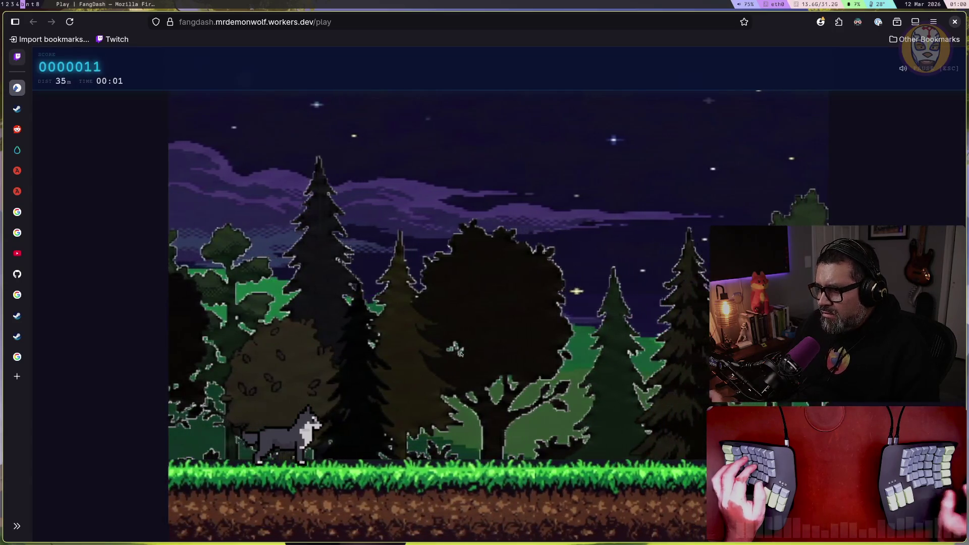
key("space")
key("space")
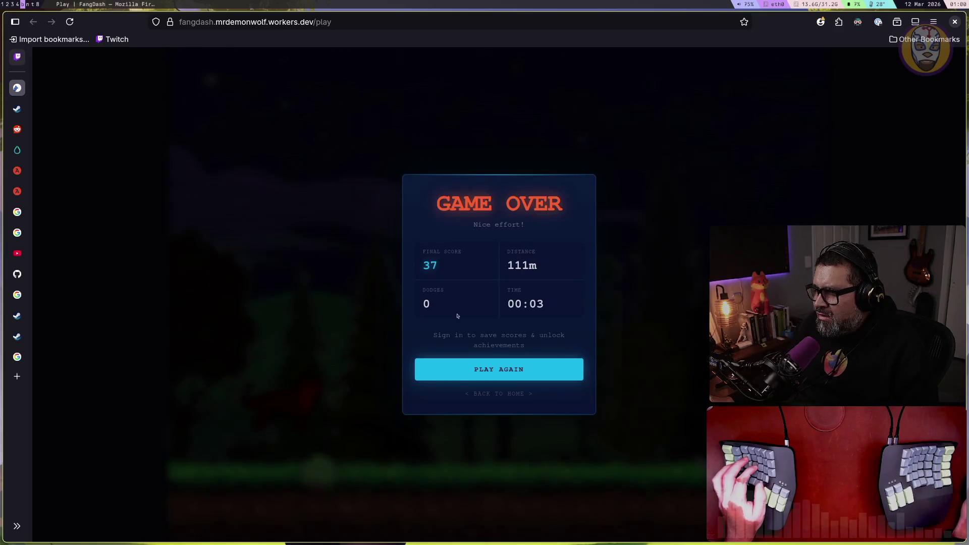
left_click(529, 373)
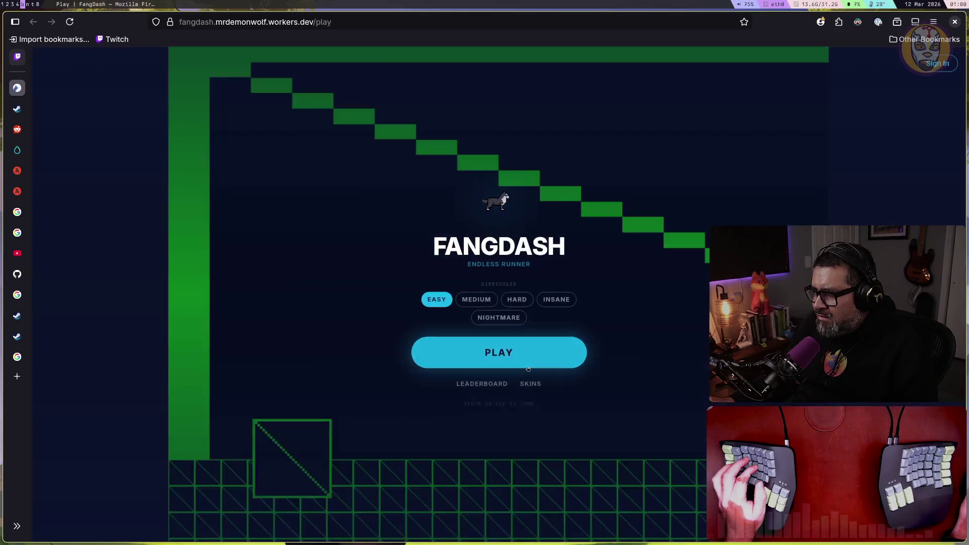
Step: Play another FangDash run ending at 35 points over 107 m, then dismiss the results
left_click(527, 367)
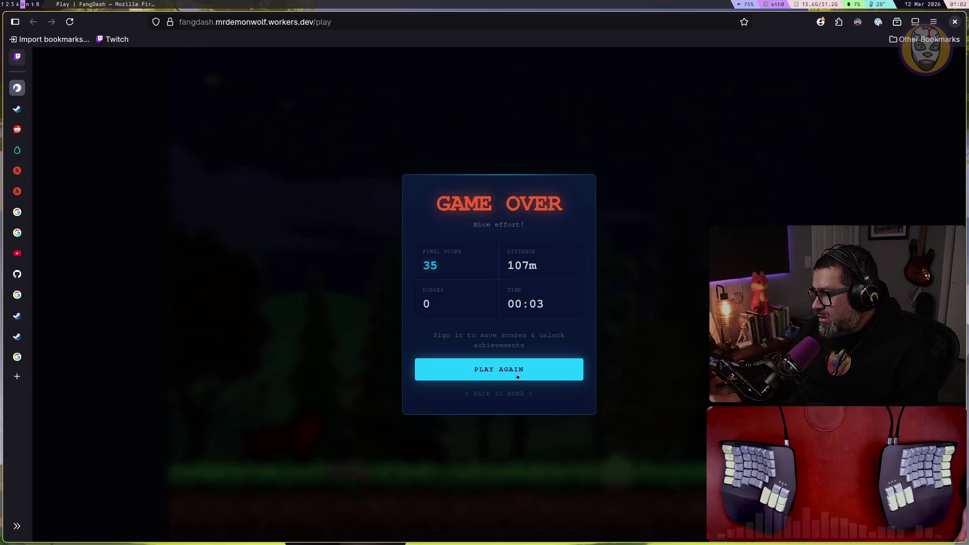
left_click(519, 376)
Step: Play a short run jumping over a bush, then return to the start screen after game over
key("space")
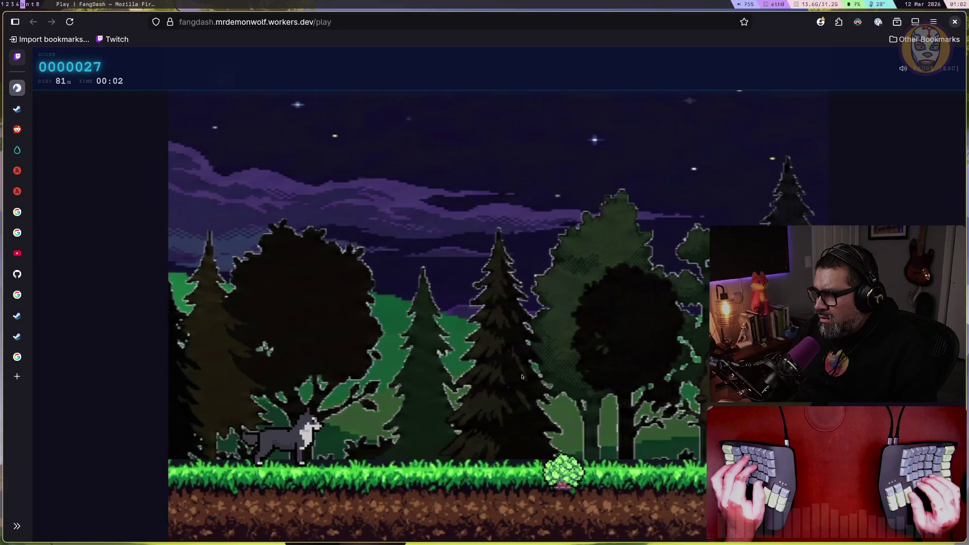
key("space")
left_click(522, 376)
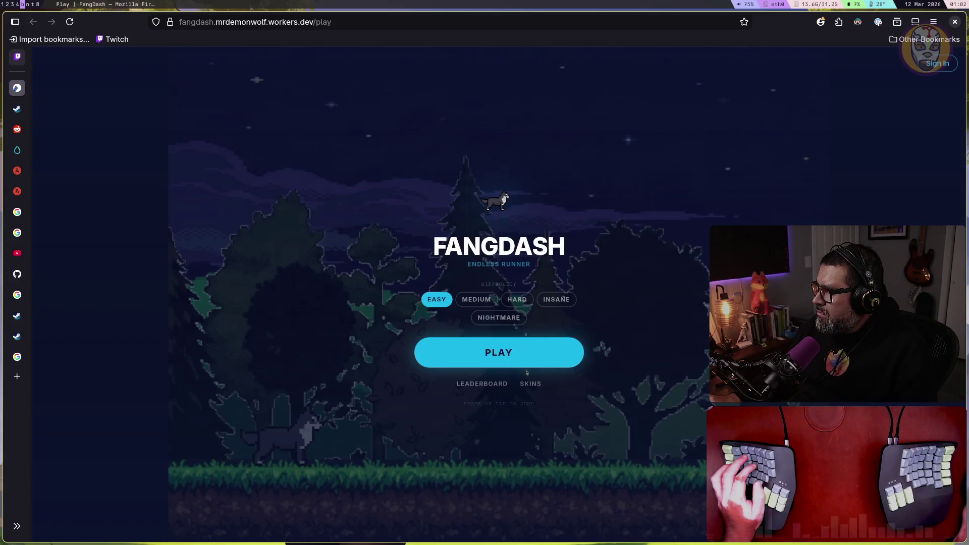
Step: Start a new run jumping a bush and two spikes, reaching a score of 182 over 249 m
left_click(527, 365)
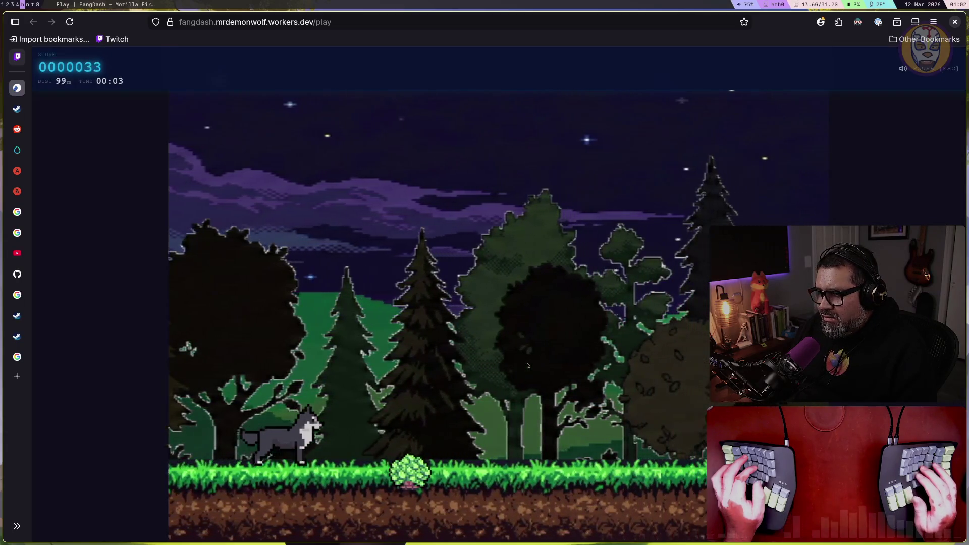
key("space")
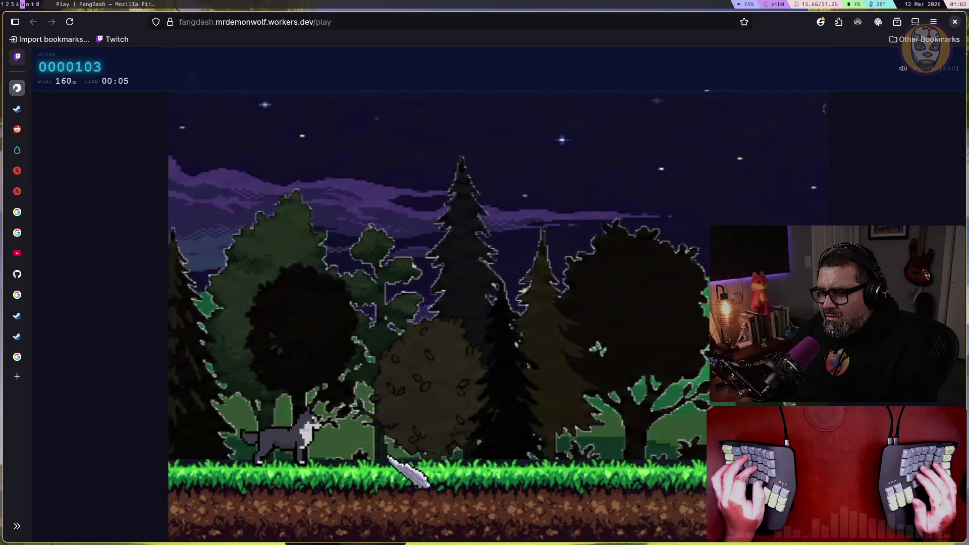
key("space")
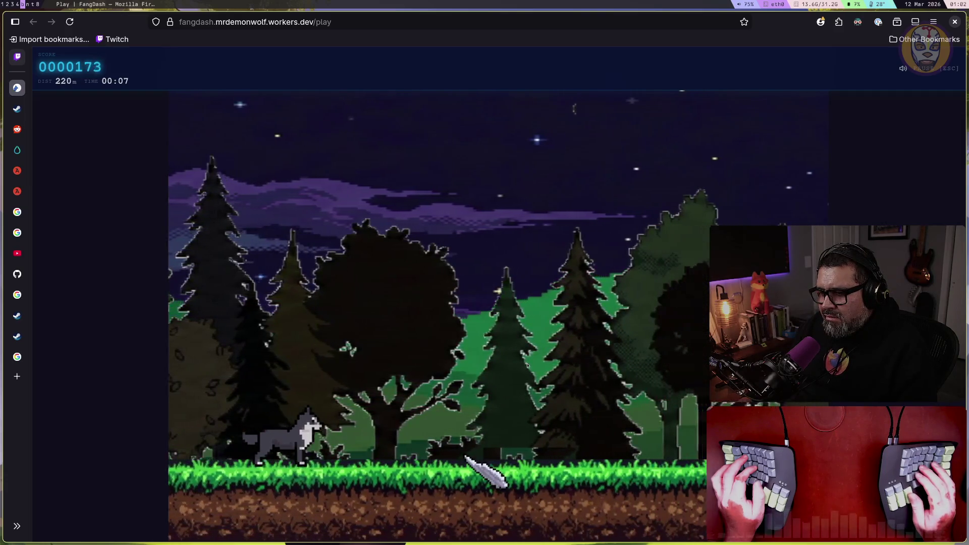
key("space")
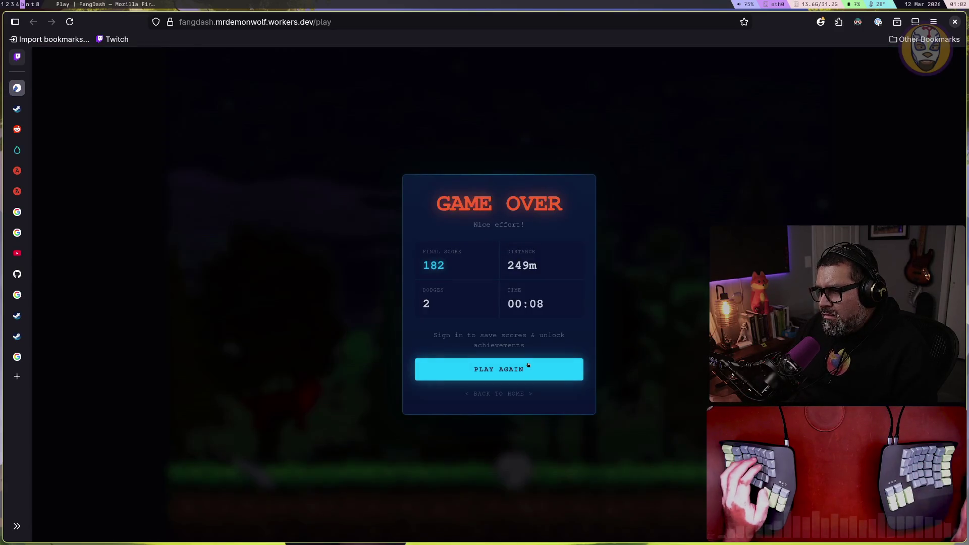
Step: Replay FangDash, jumping over the bush and the spike blade
left_click(528, 365)
left_click(518, 360)
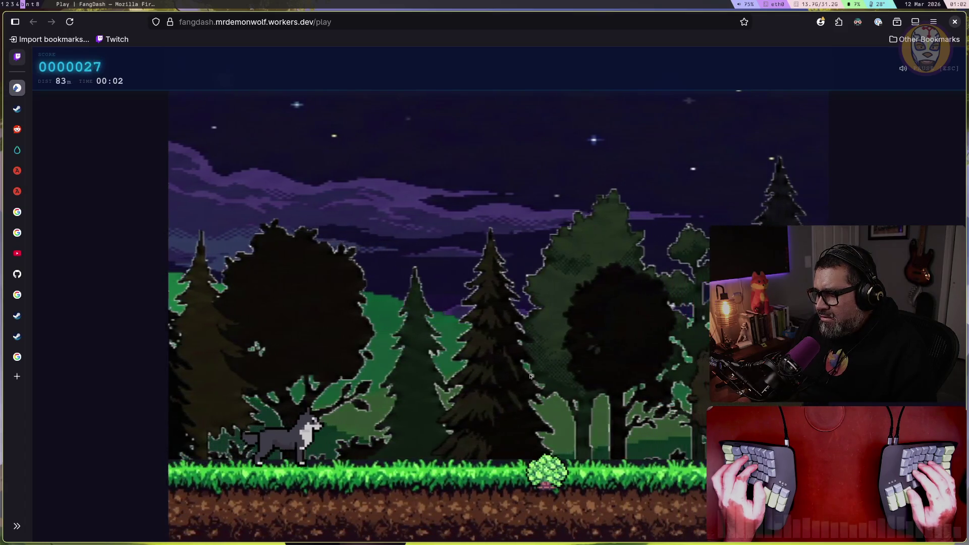
key("space")
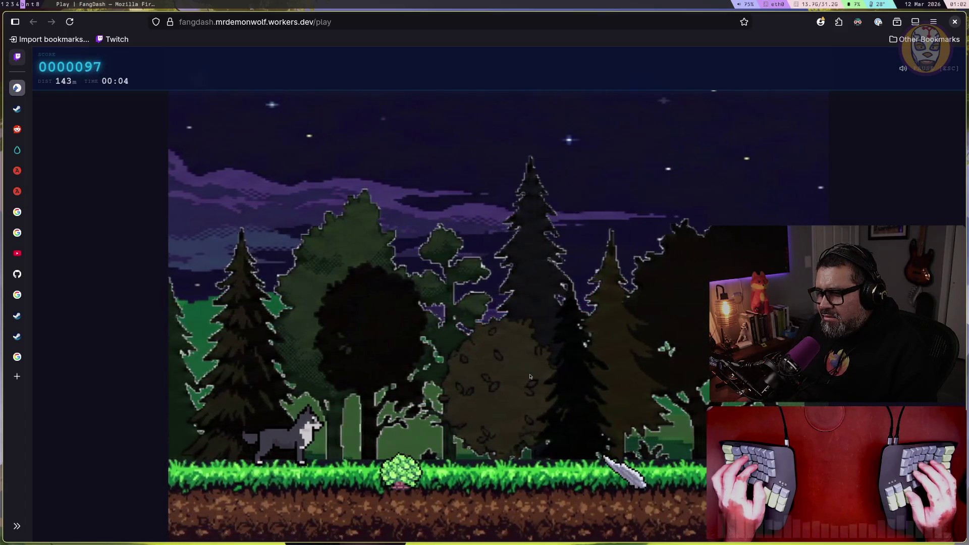
key("space")
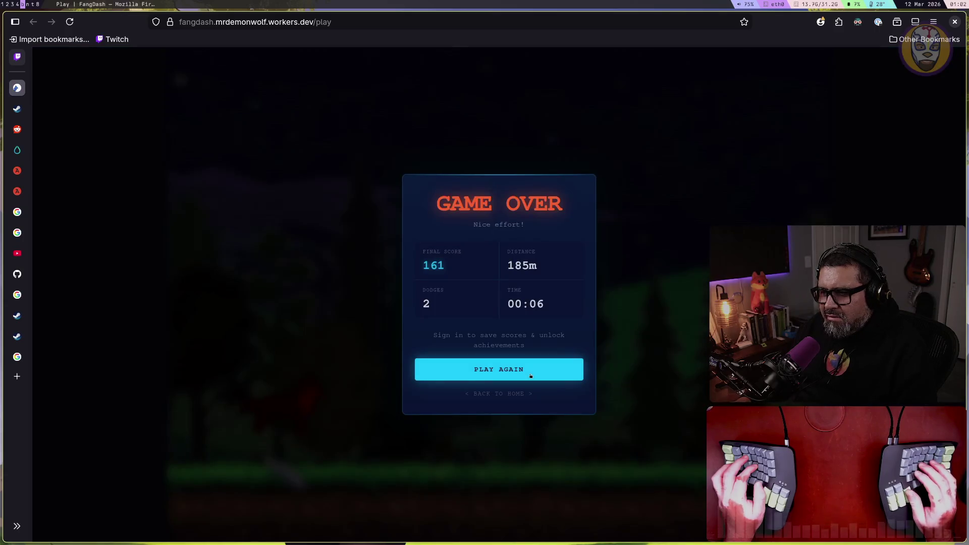
Step: Play two more quick FangDash runs, jumping over the rock in the first
left_click(529, 376)
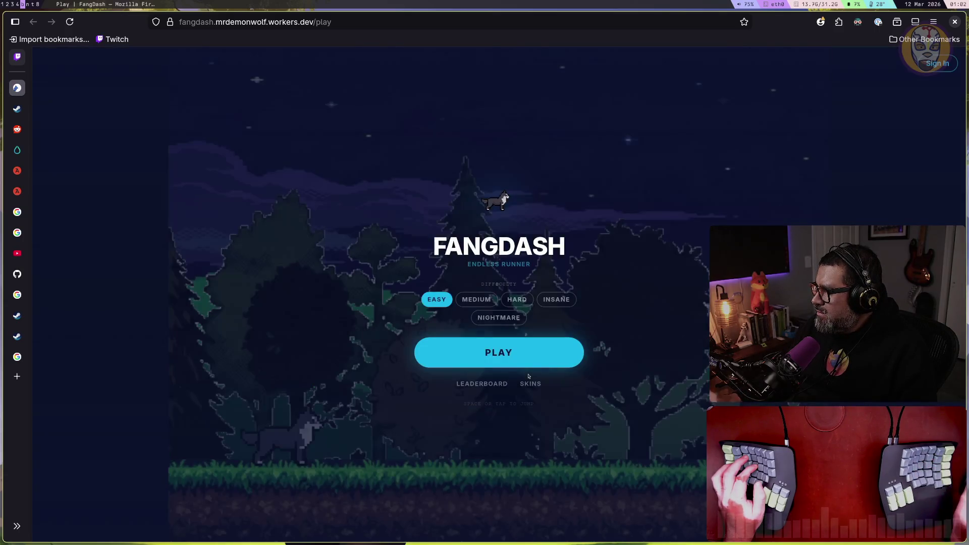
left_click(517, 348)
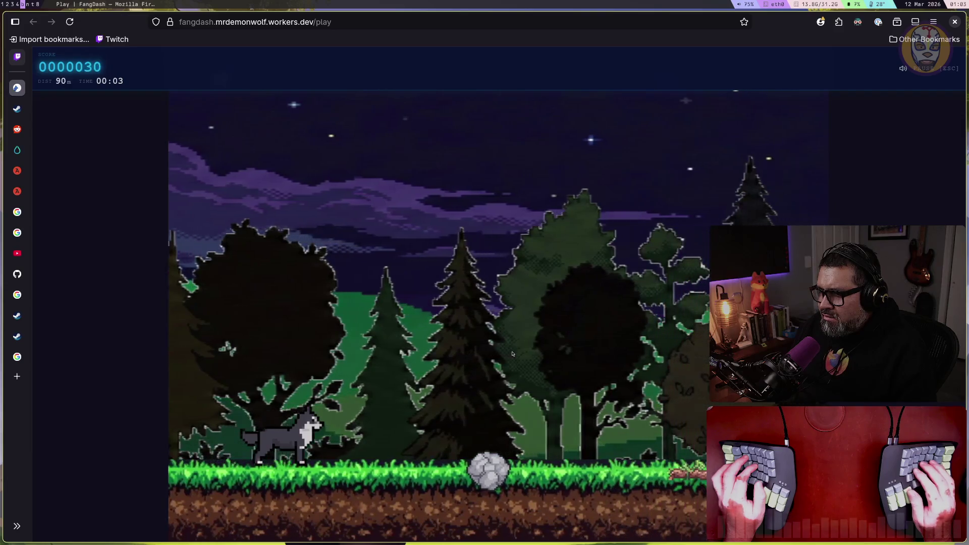
key("space")
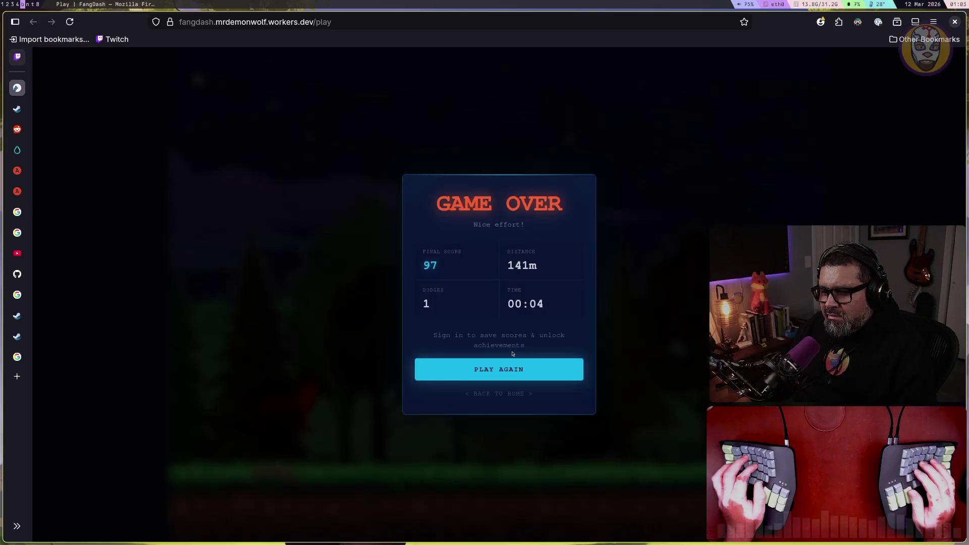
left_click(533, 368)
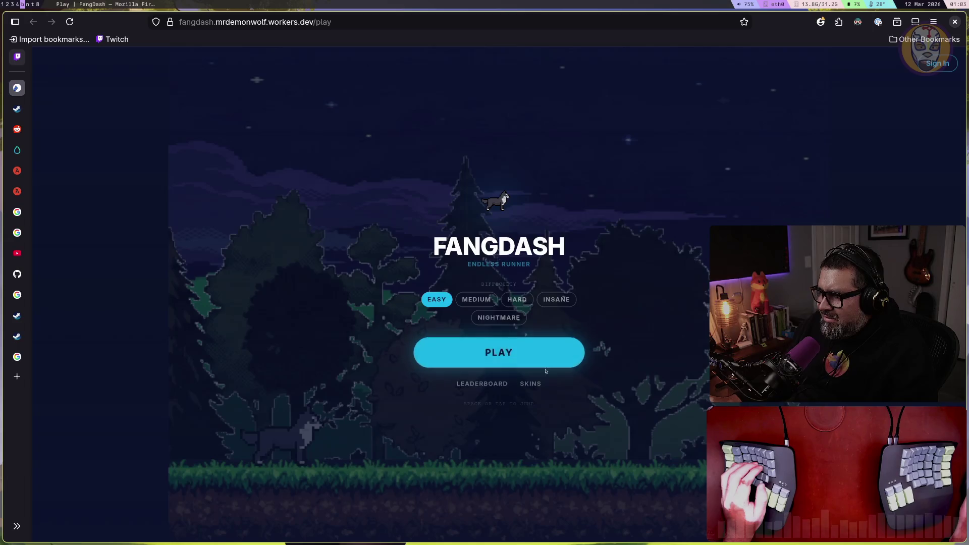
left_click(552, 362)
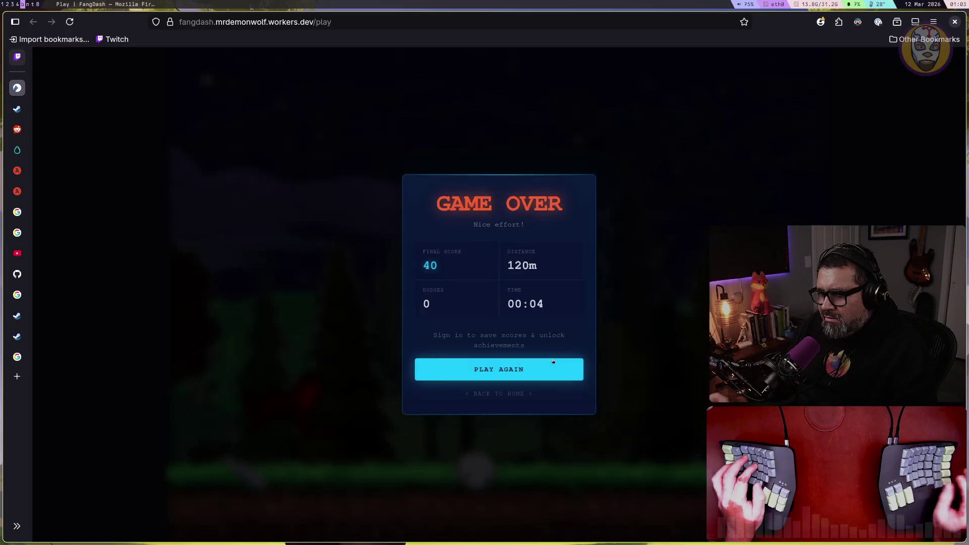
left_click(553, 361)
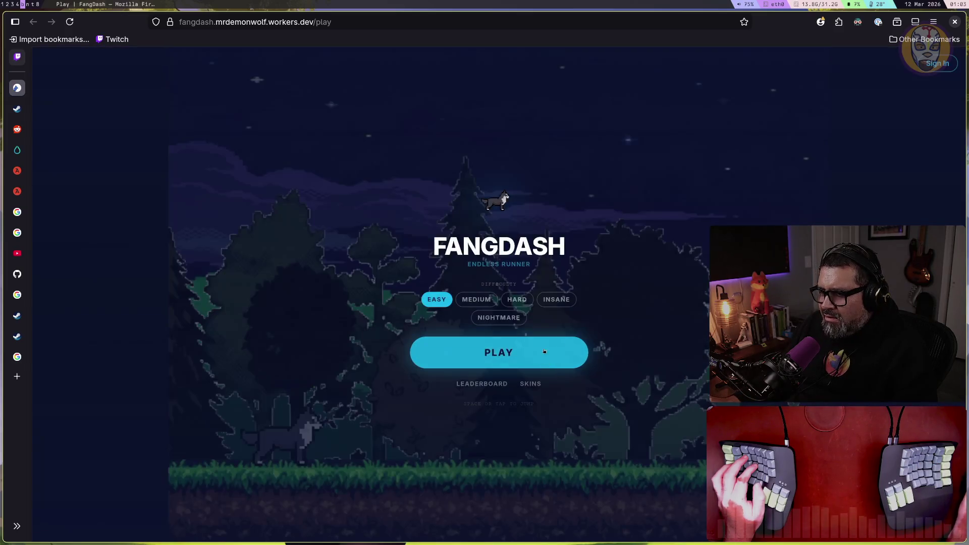
Step: Play a 173-point run clearing the blade and plant, then switch difficulty to NIGHTMARE
left_click(544, 359)
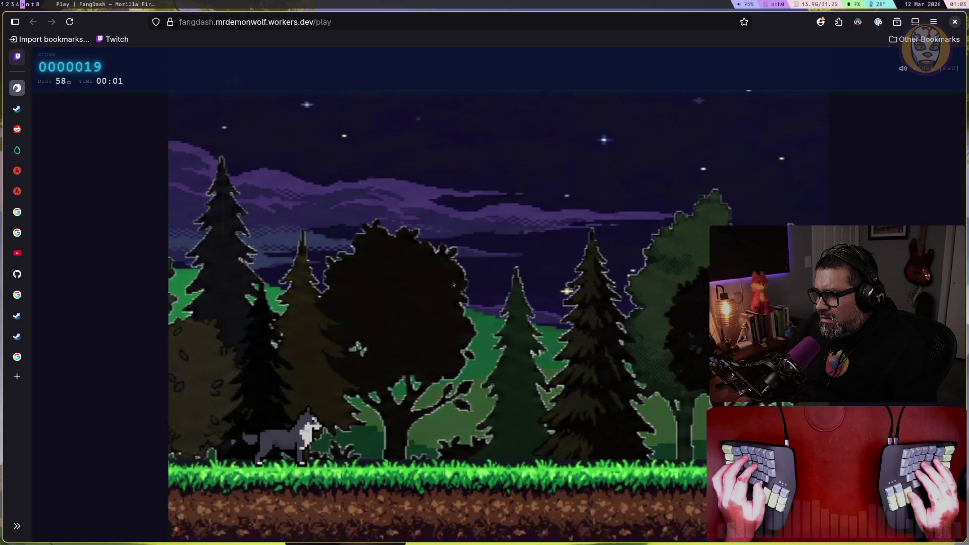
key("space")
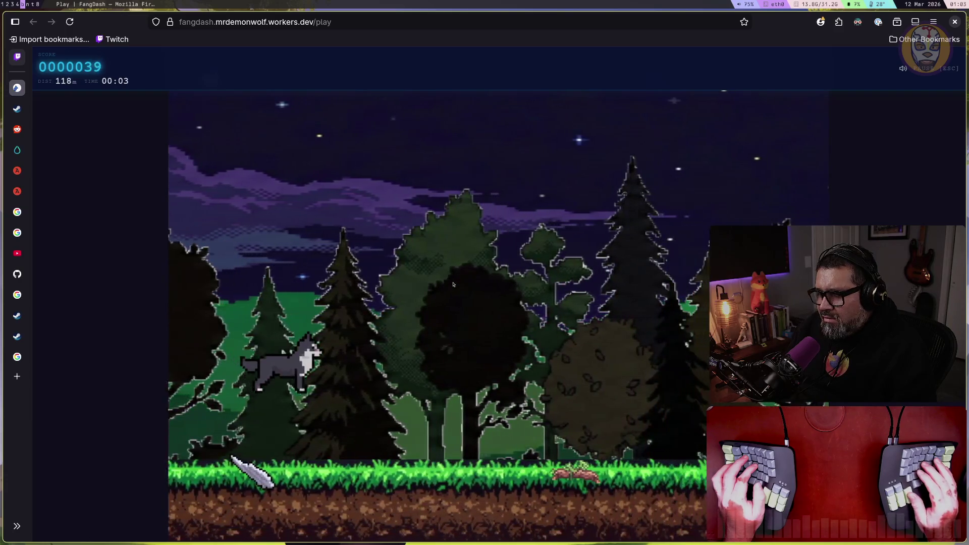
key("space")
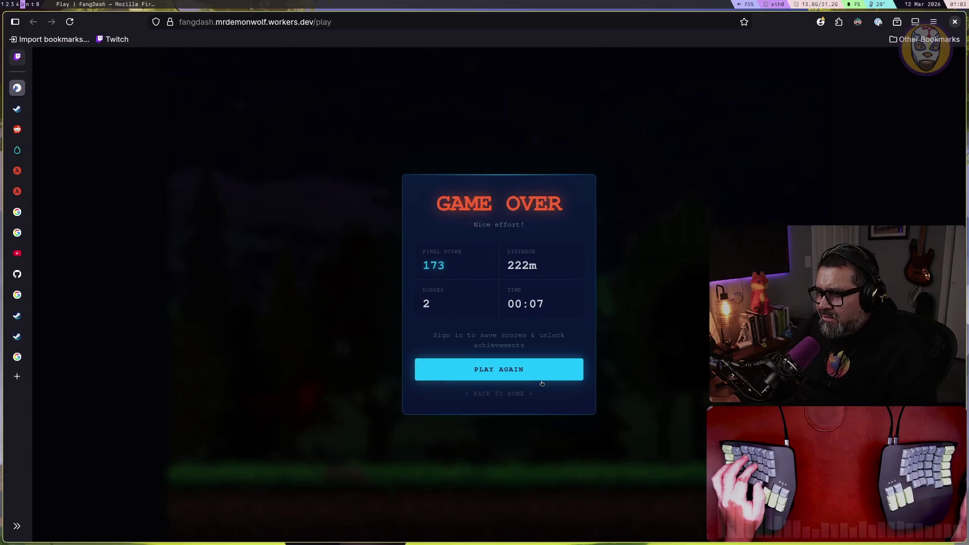
left_click(514, 393)
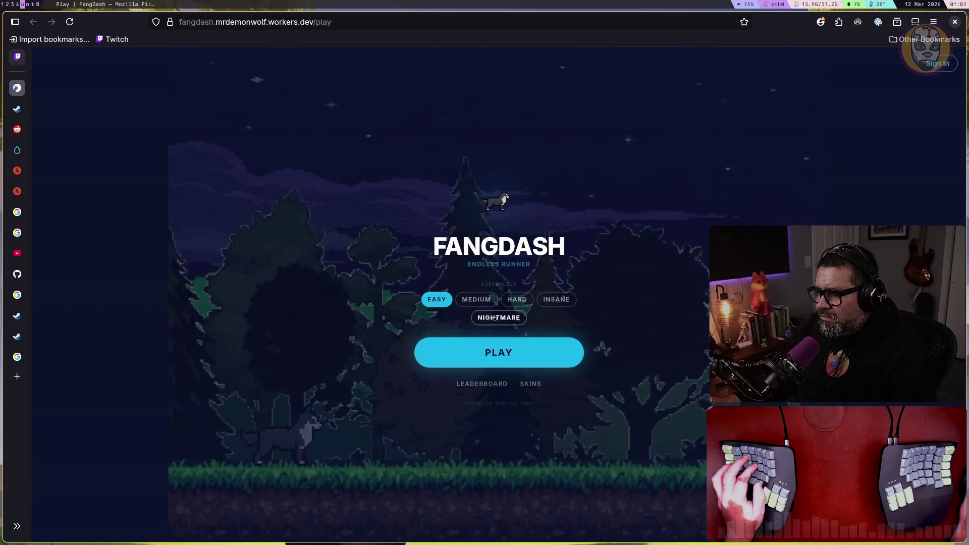
left_click(499, 319)
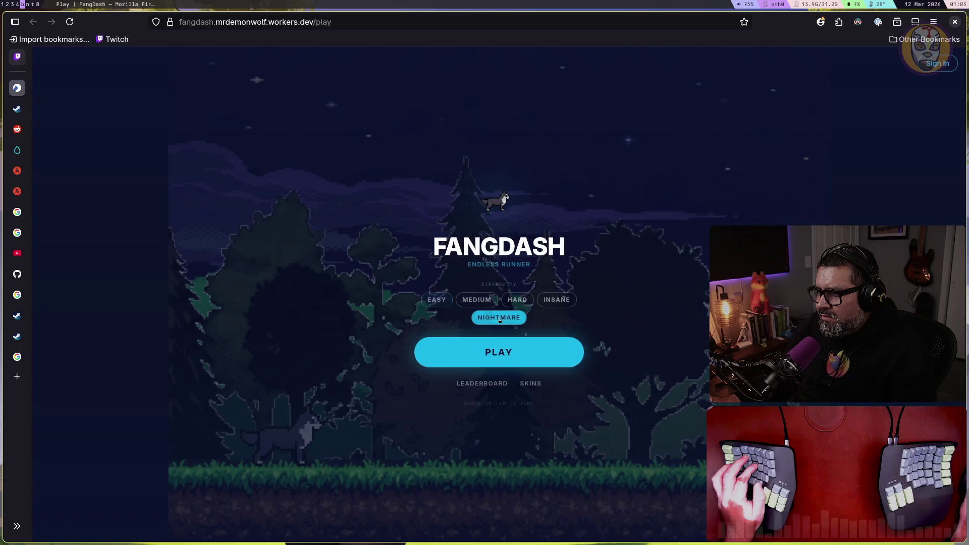
Step: Look through the Skins Gallery, then start a new Nightmare run
left_click(531, 384)
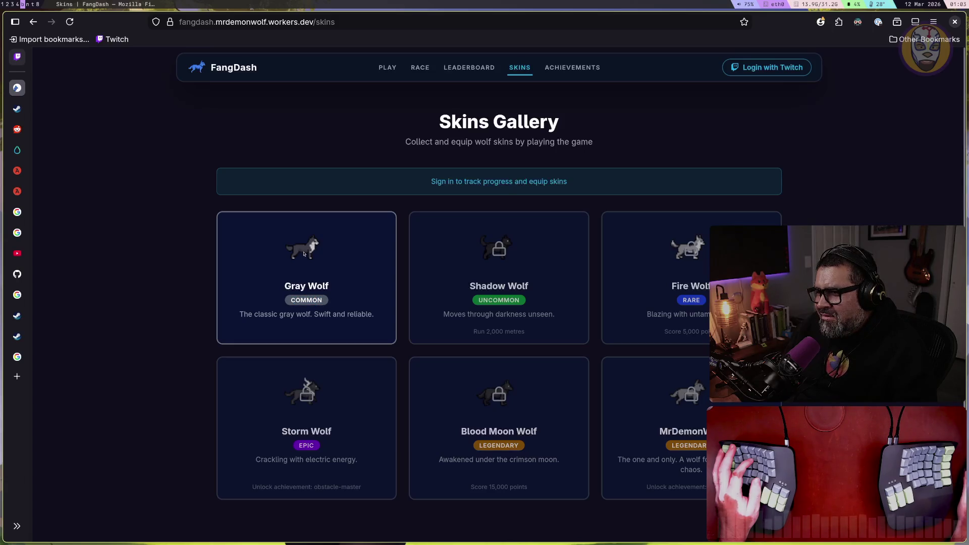
left_click(388, 67)
left_click(505, 351)
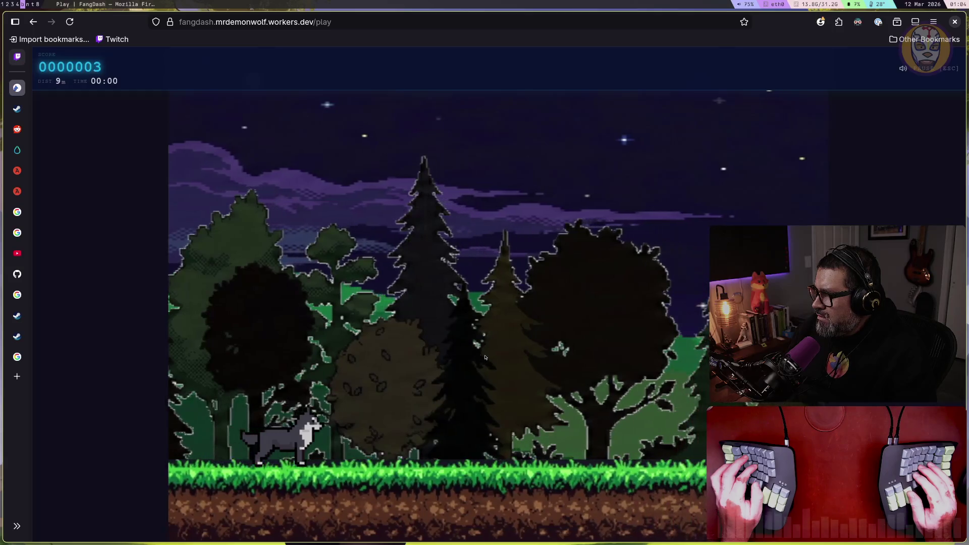
Step: Jump the wolf over the bush, log and blade to a 241-point finish, then return home
key("space")
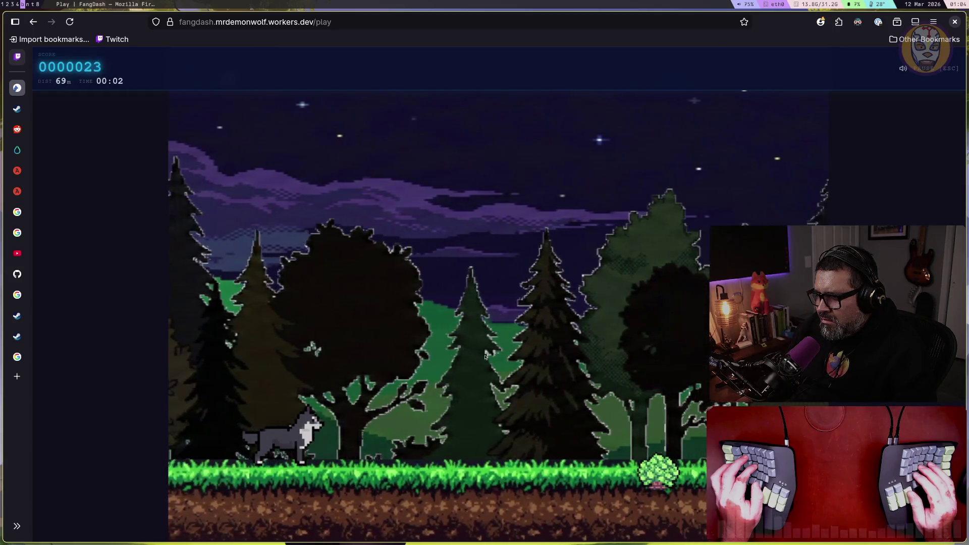
key("space")
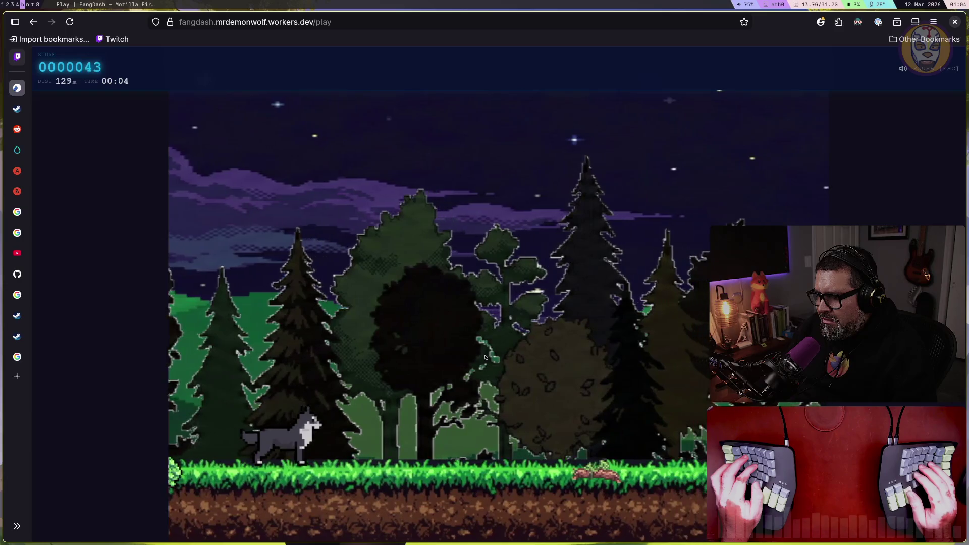
key("space")
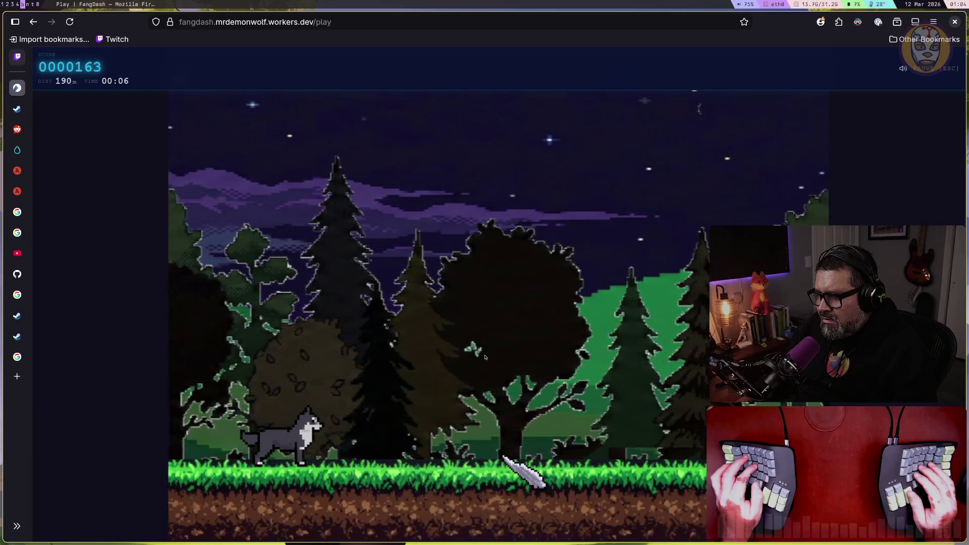
key("space")
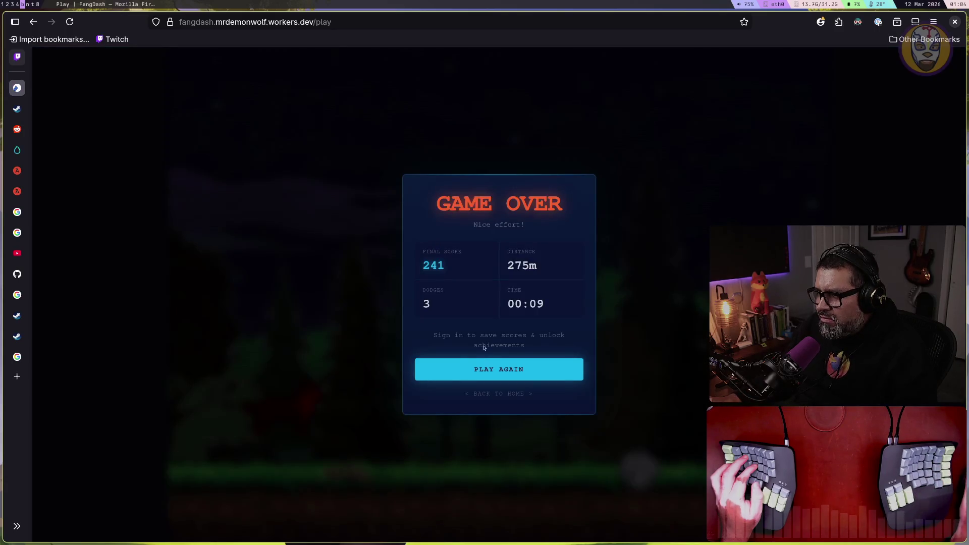
left_click(512, 393)
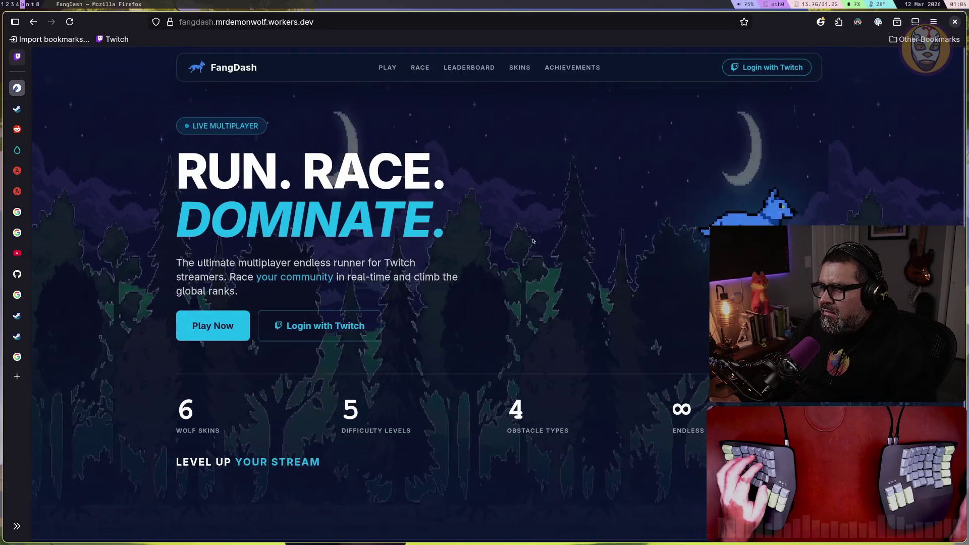
mouse_move(21, 358)
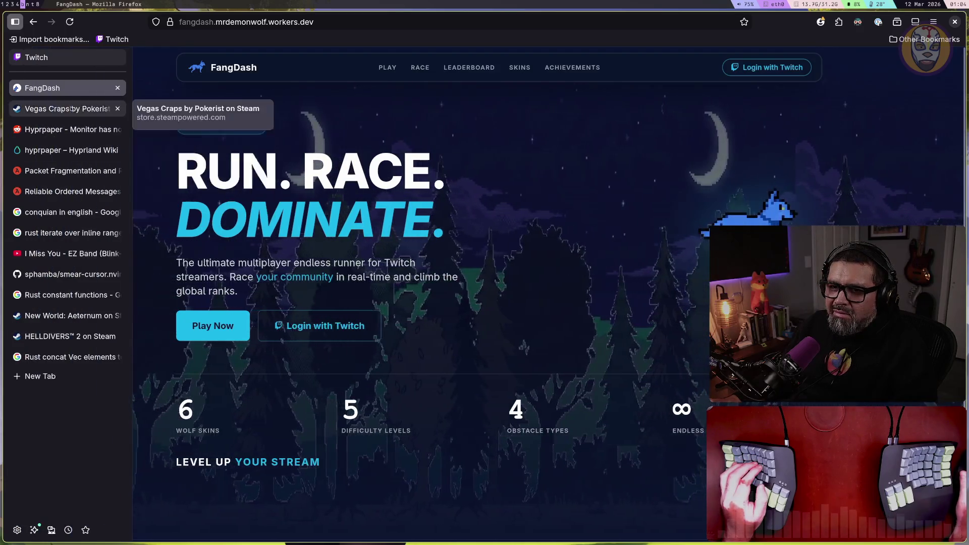
left_click(31, 57)
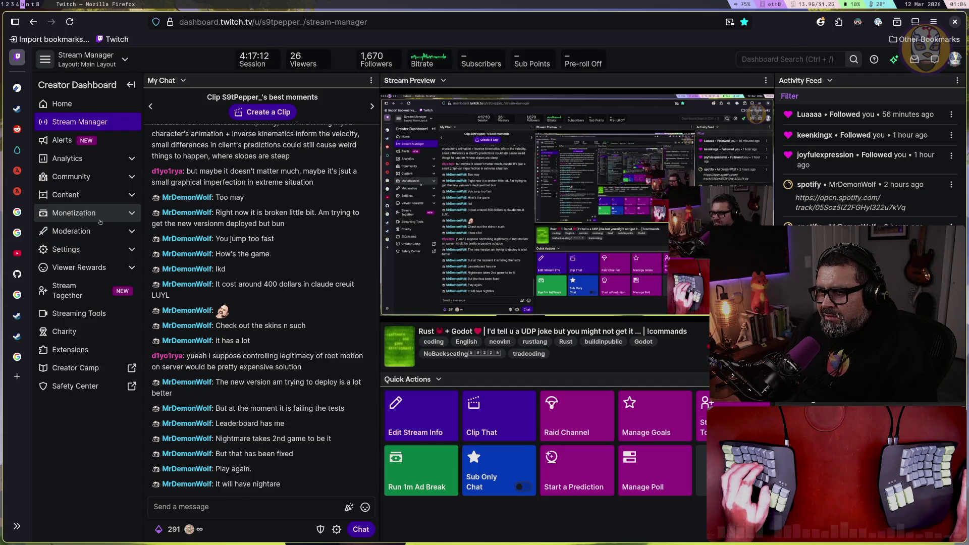
scroll(195, 230, "up", 3)
scroll(195, 230, "down", 5)
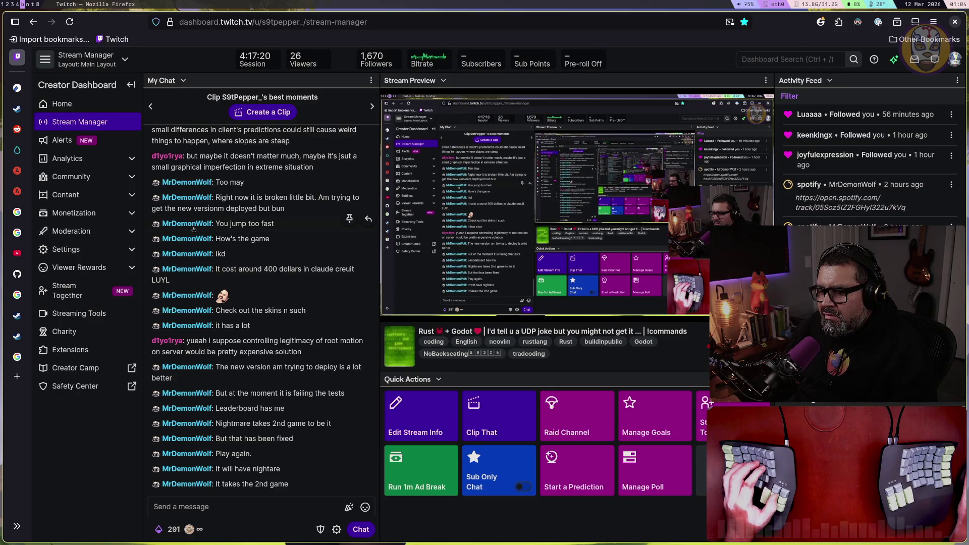
mouse_move(17, 255)
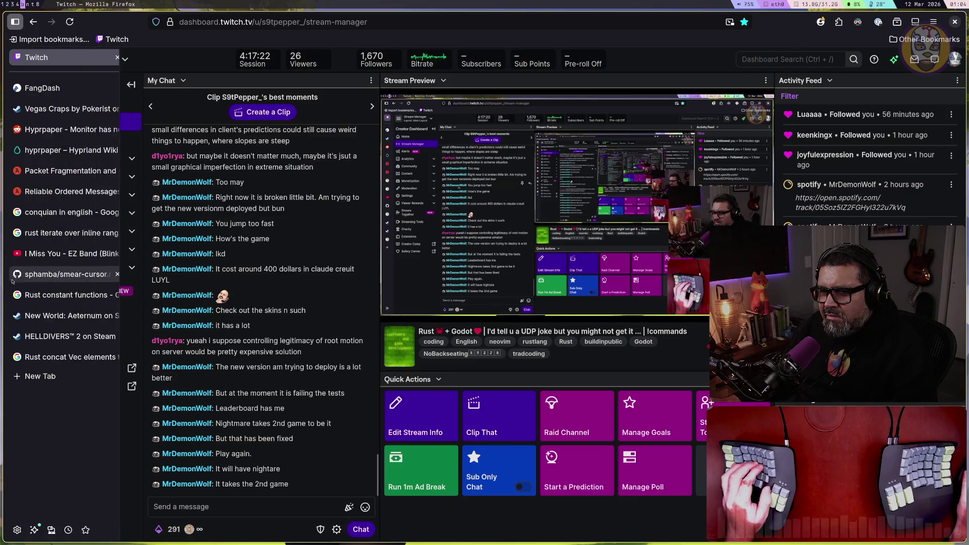
left_click(42, 88)
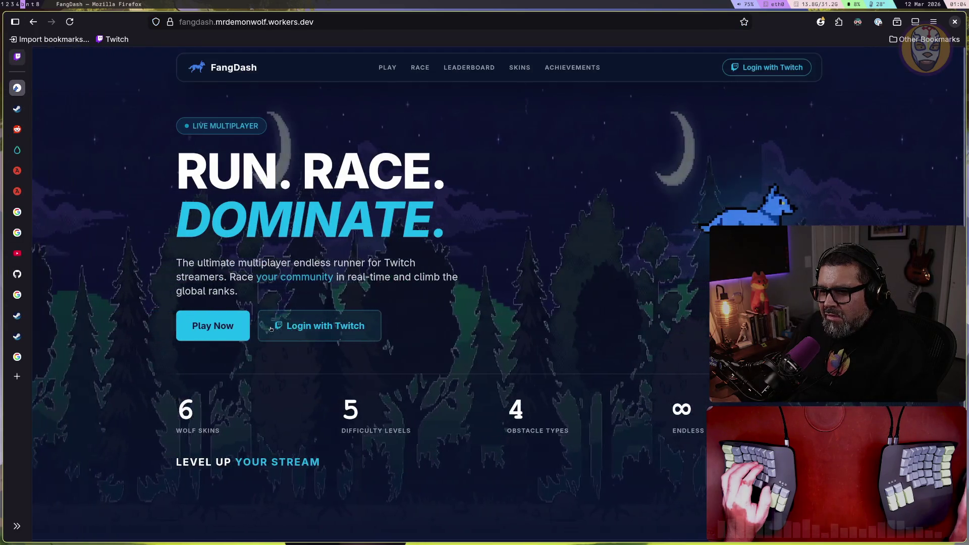
Step: Start a FangDash run from Play Now and play it to game over
left_click(207, 328)
left_click(485, 353)
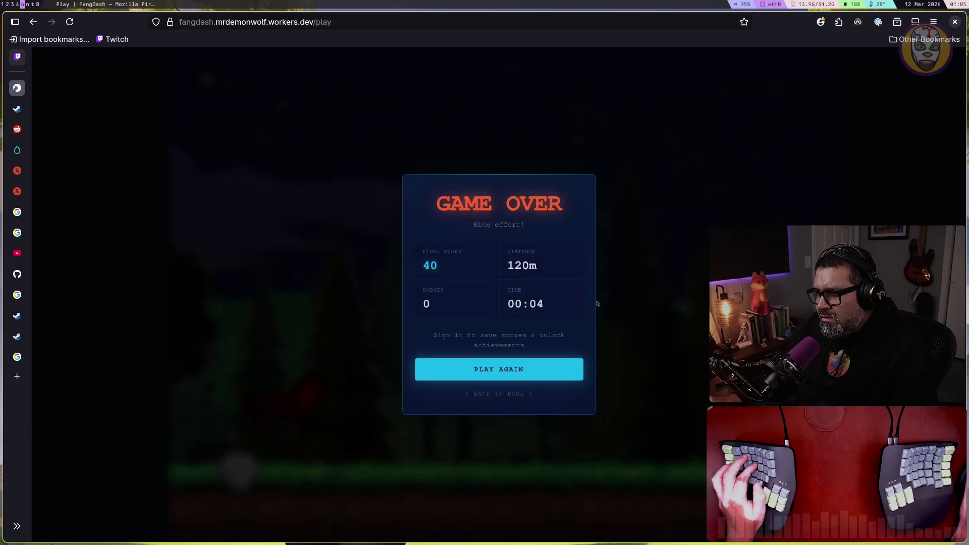
left_click(501, 393)
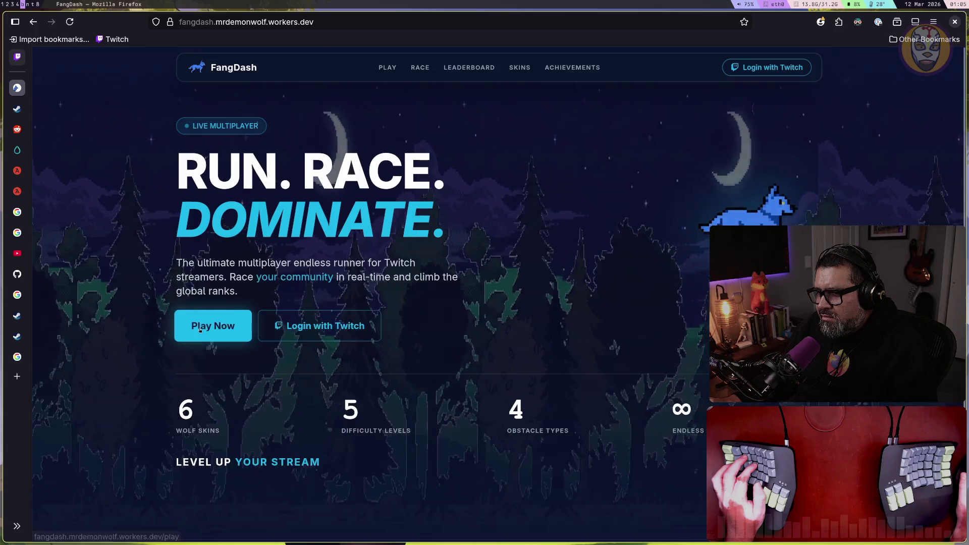
Step: Play another run, jumping the wolf over the white obstacle, gap and rolling rock
left_click(210, 324)
left_click(517, 351)
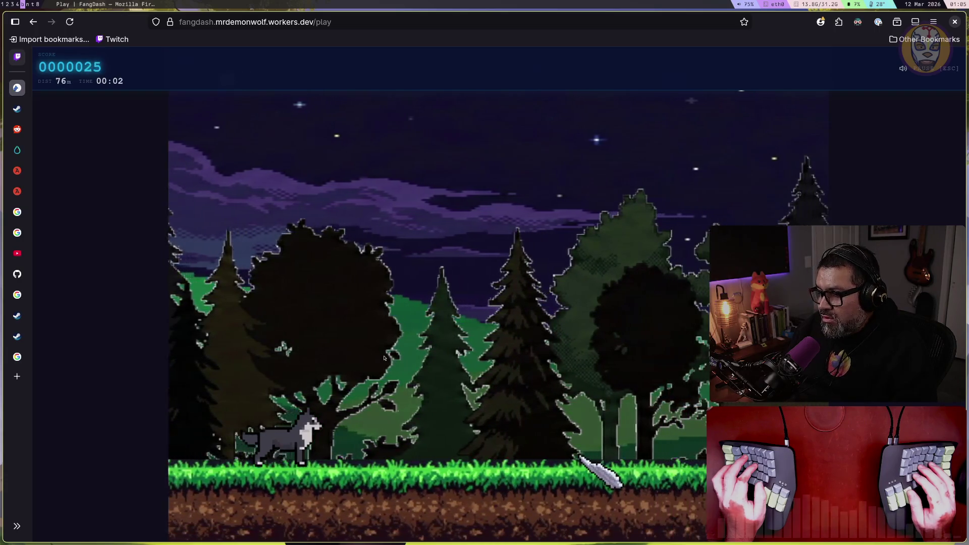
key("space")
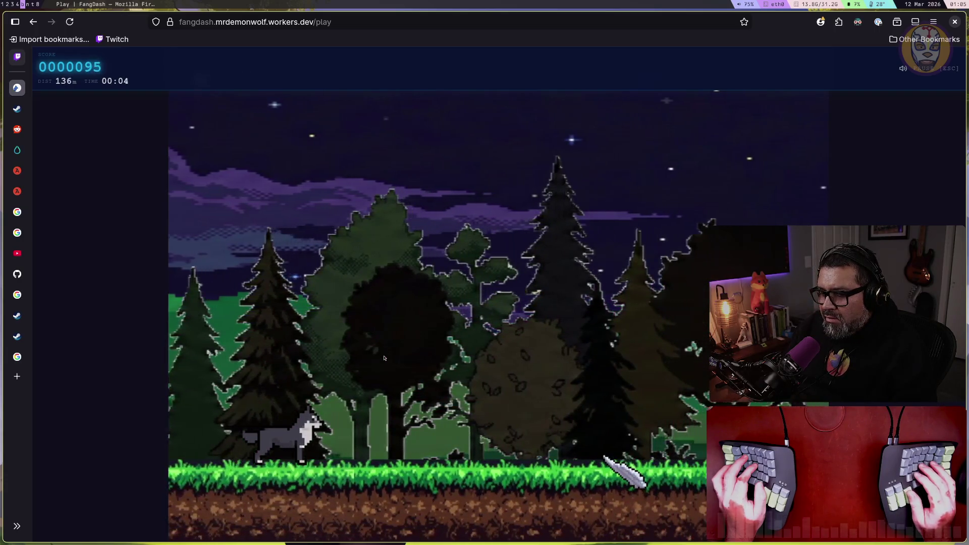
key("space")
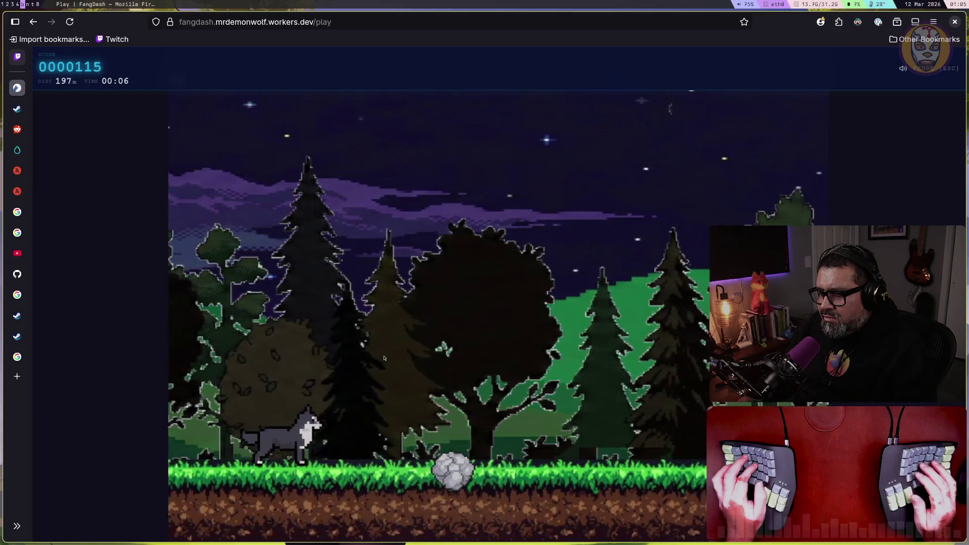
key("space")
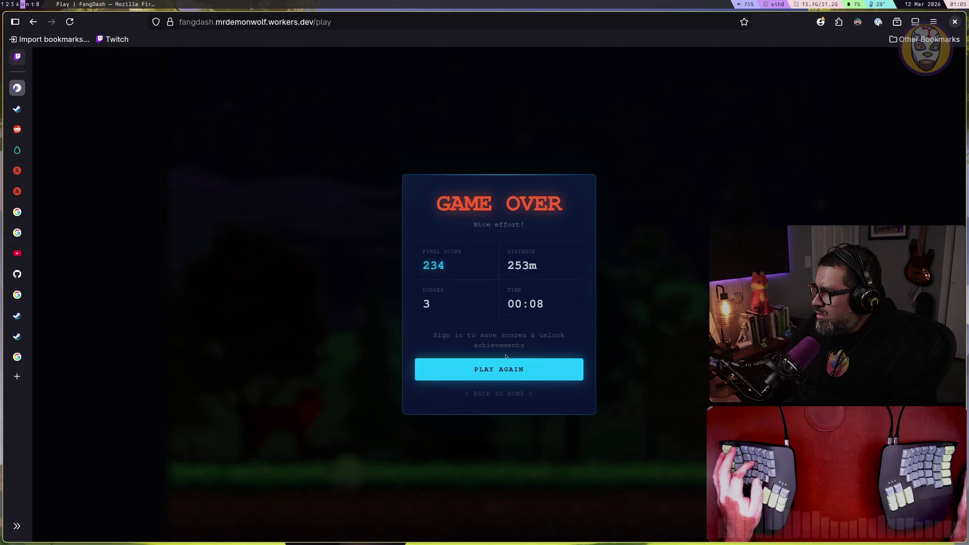
Step: Play a Nightmare run scoring 85 points over 195 m and return to the home page
left_click(538, 372)
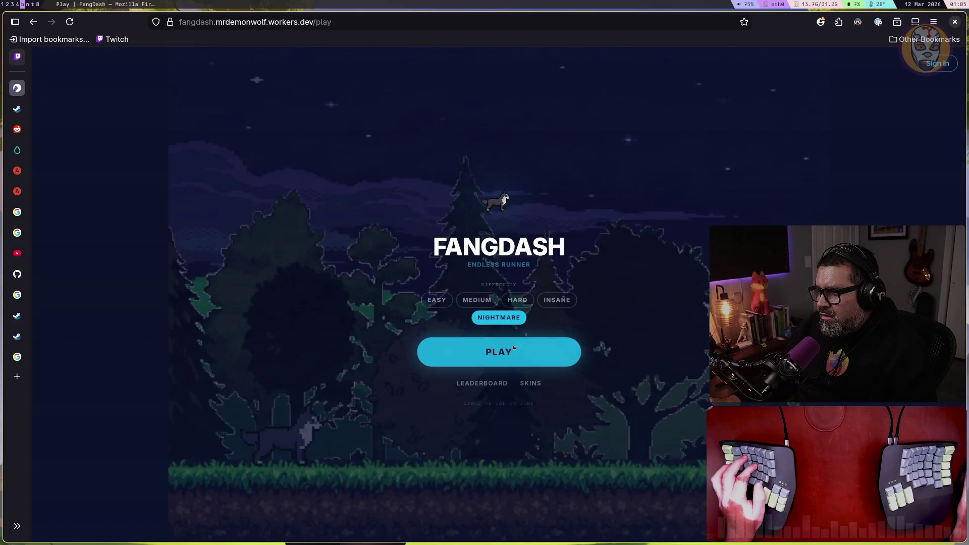
left_click(513, 348)
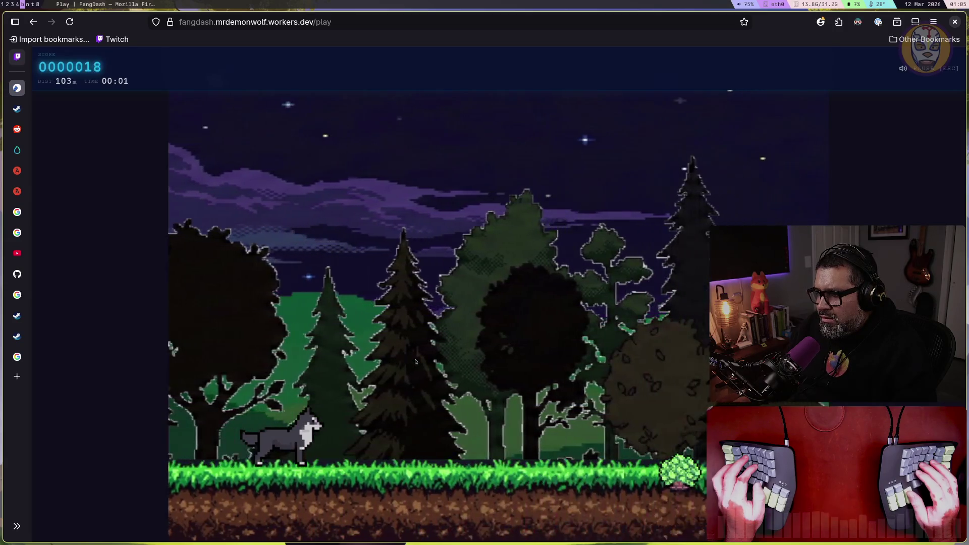
key("space")
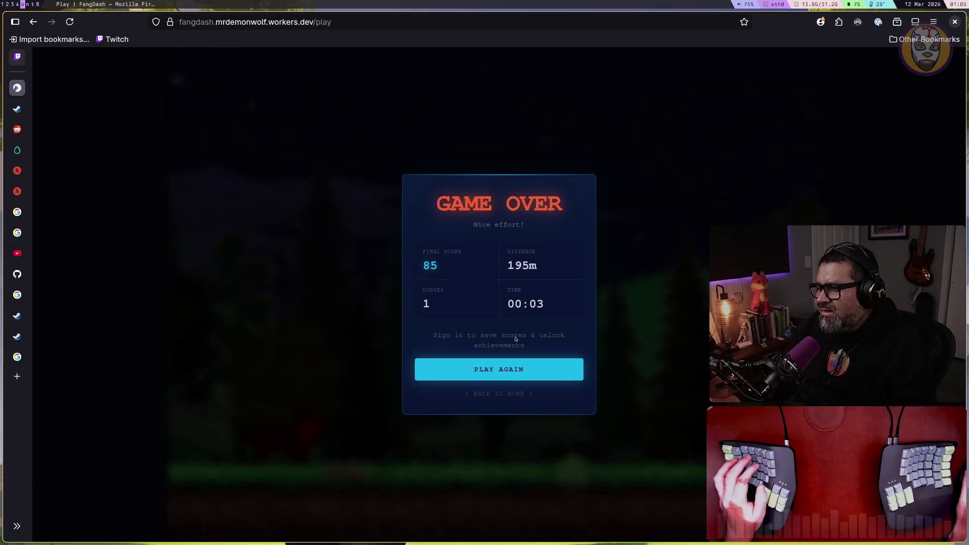
left_click(506, 392)
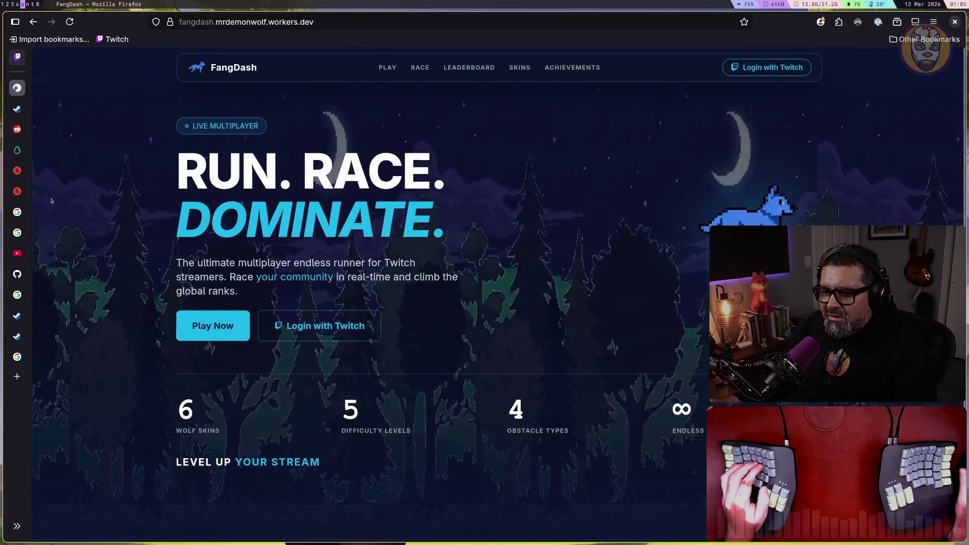
left_click(20, 56)
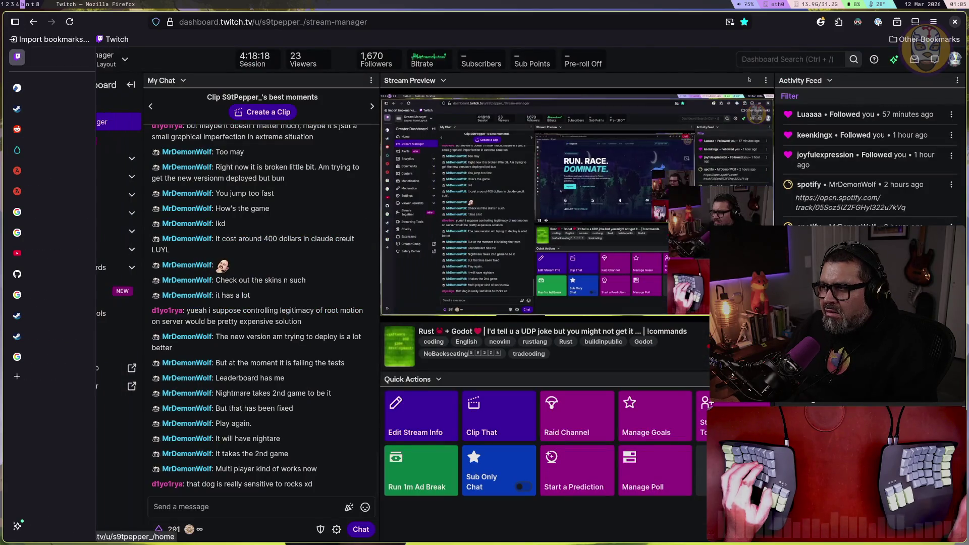
Step: Check the togglebit and HypnotiK_Games channel pages, then open Raid Channel in Stream Manager
left_click(955, 59)
left_click(888, 107)
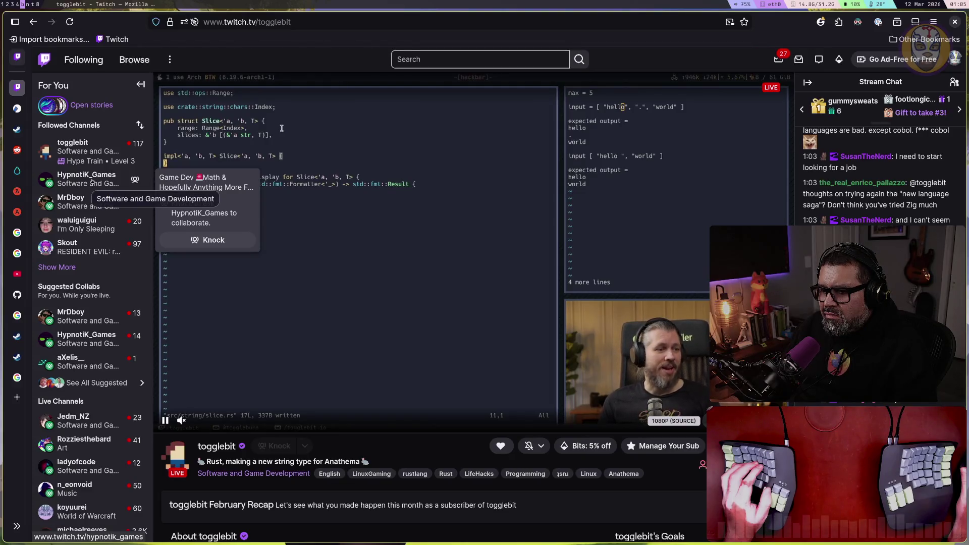
left_click(92, 181)
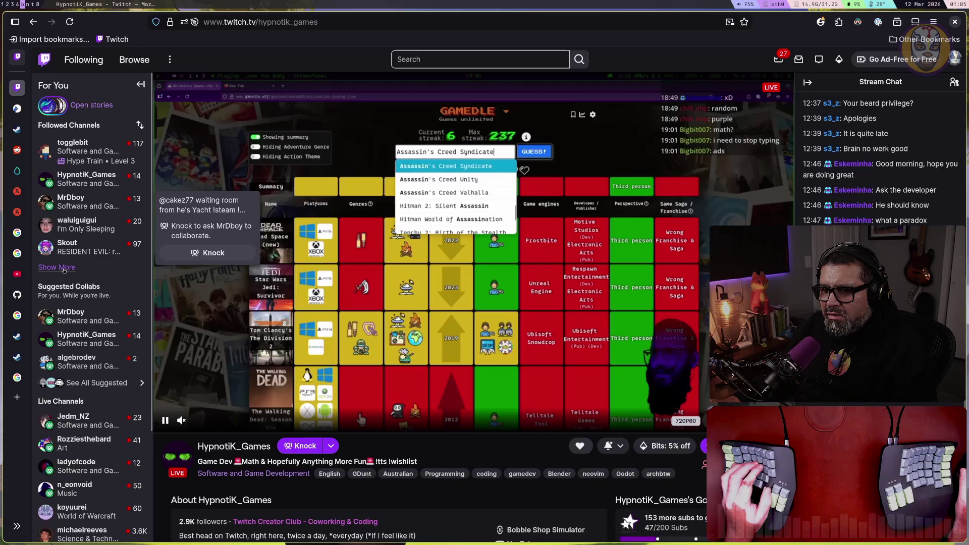
left_click(63, 267)
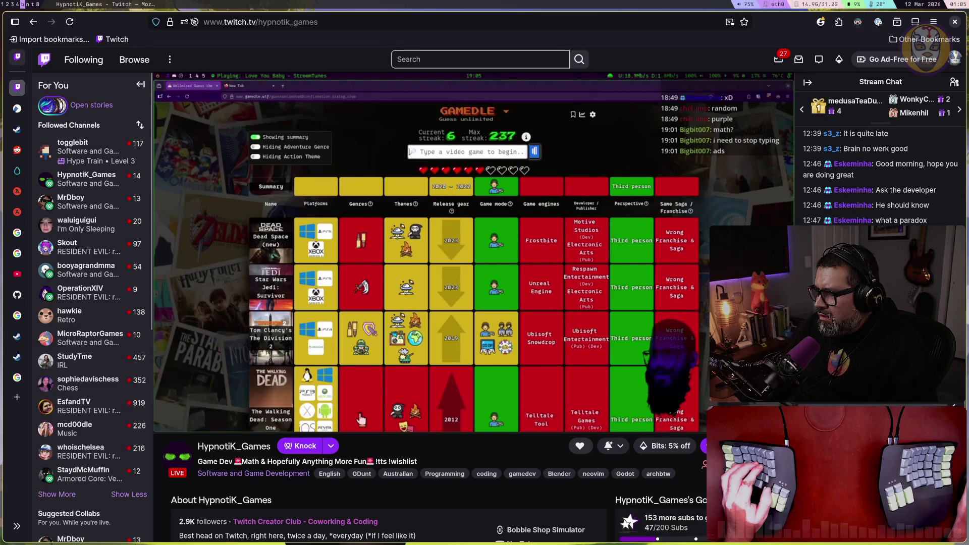
left_click(17, 56)
left_click(565, 416)
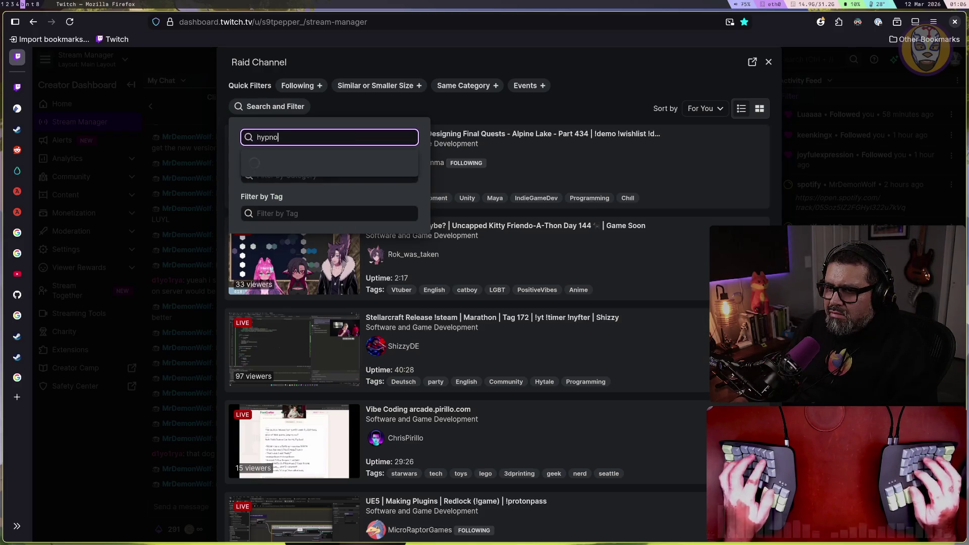
Step: Pick HypnotiK_Games from the 'hypno' raid search and start the raid
key("Down")
key("Return")
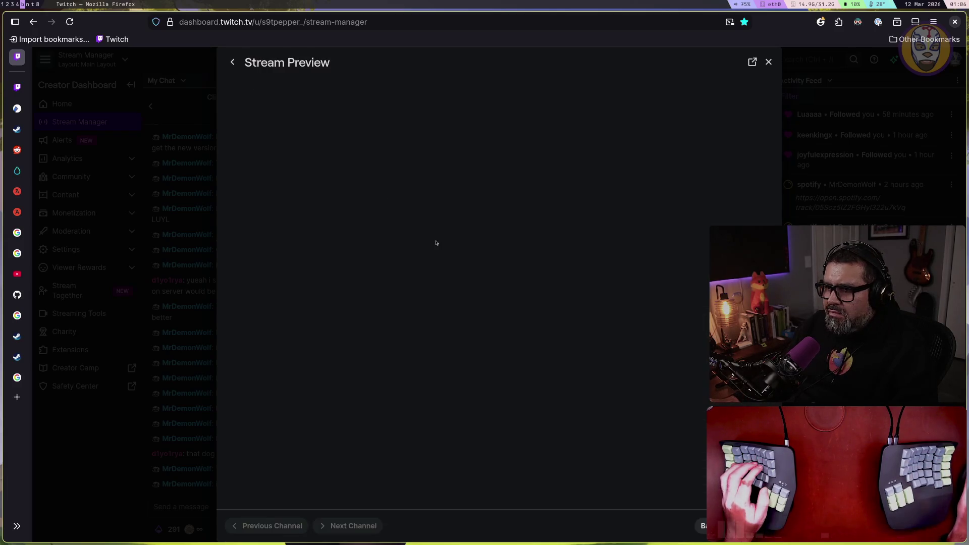
key("Return")
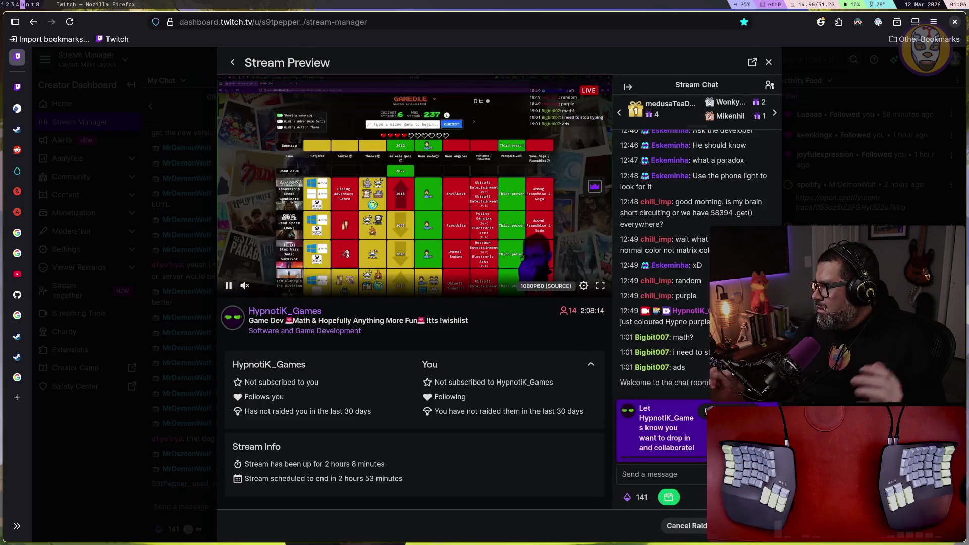